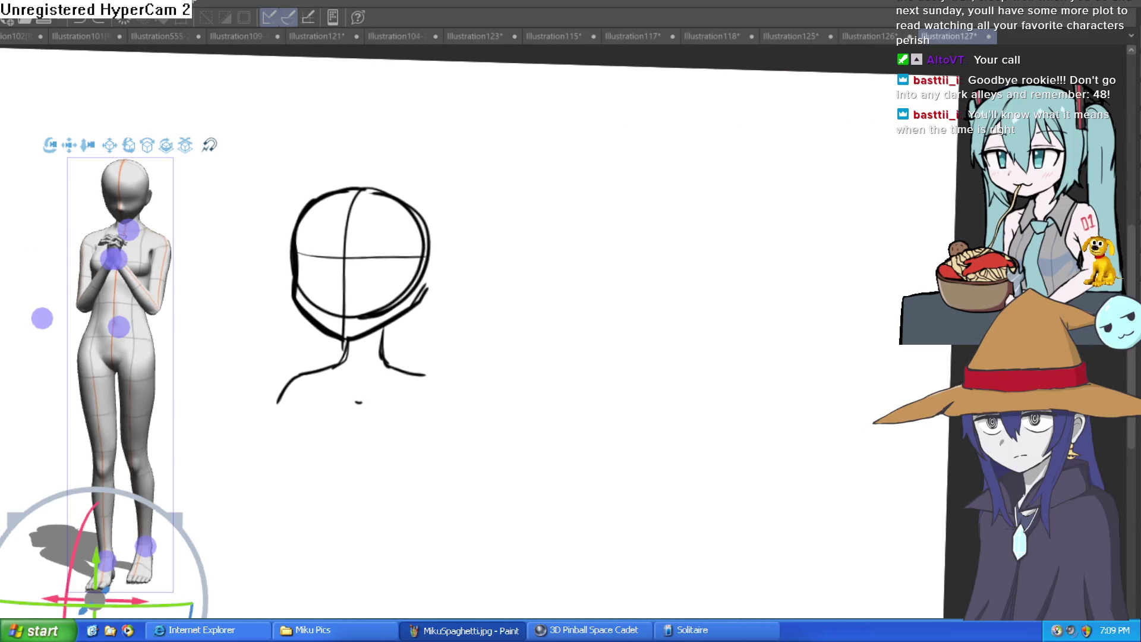
- Draw an ear on the right side of the head sketch after discarding a trial stroke
click(612, 433)
drag(611, 433, 706, 419)
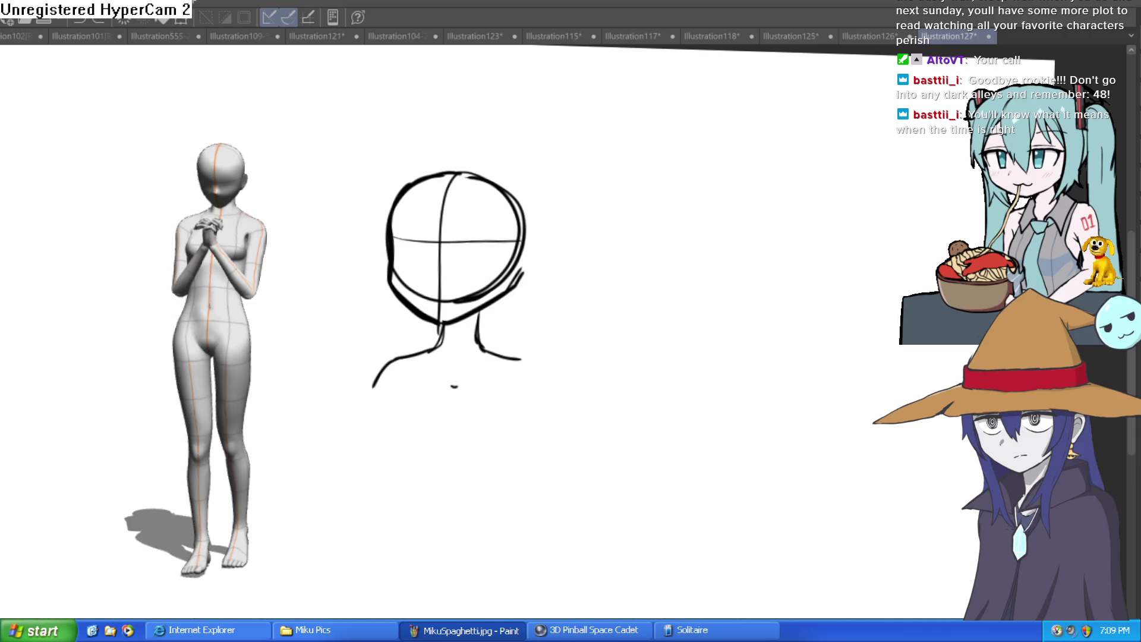
scroll(505, 250, up, 5)
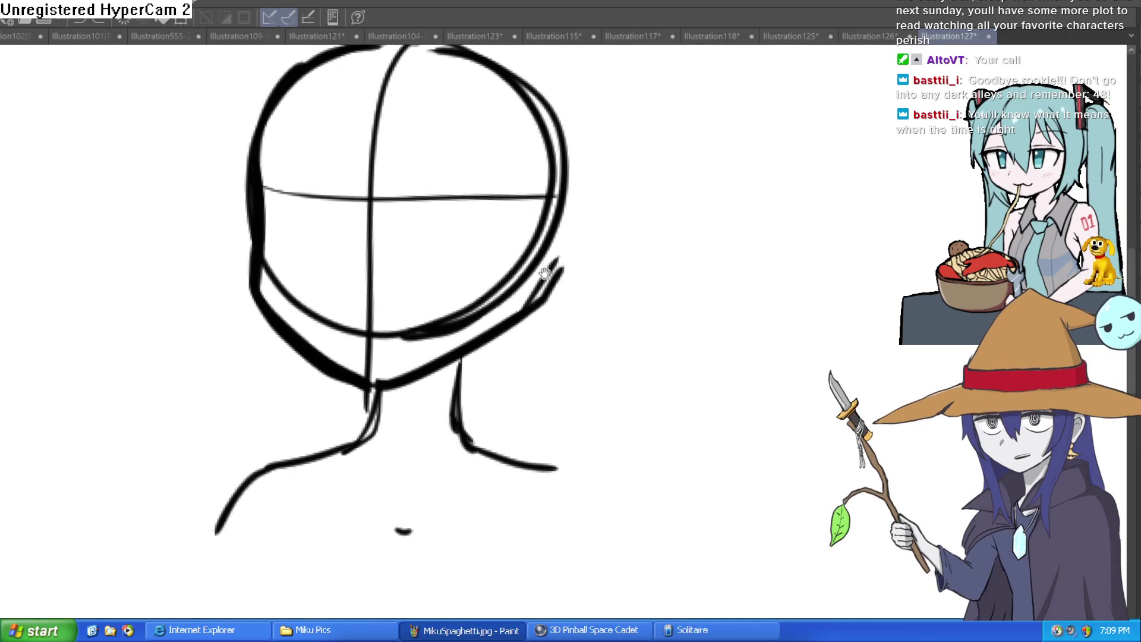
scroll(532, 327, down, 3)
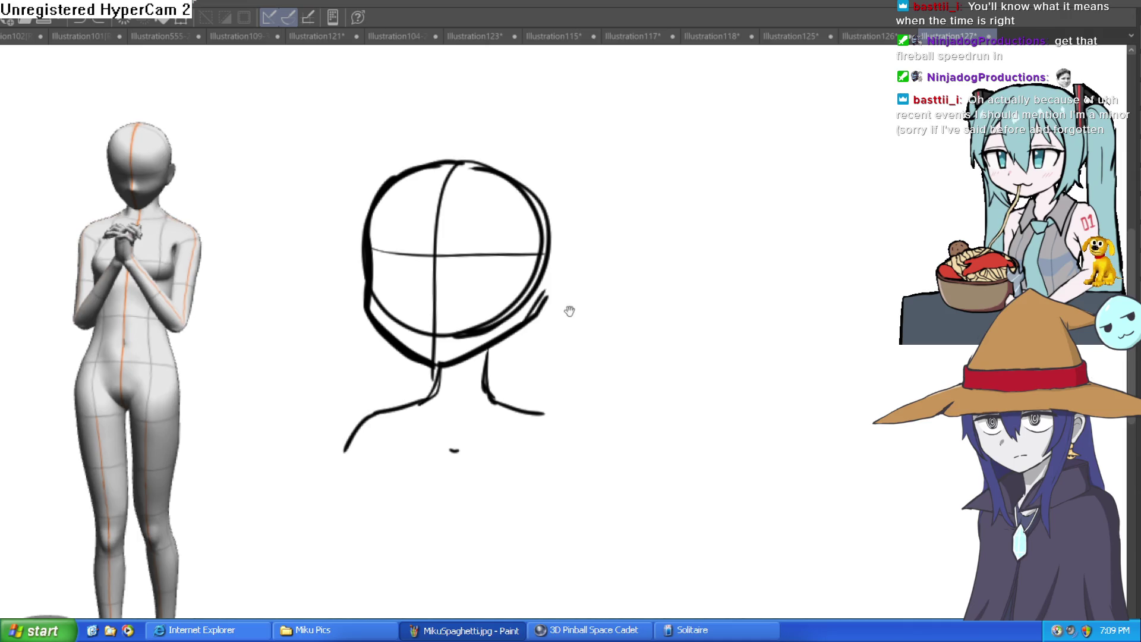
drag(577, 301, 543, 258)
mouse_move(394, 324)
mouse_down()
mouse_move(455, 298)
mouse_move(435, 300)
mouse_move(624, 280)
mouse_move(619, 310)
mouse_move(622, 285)
mouse_up()
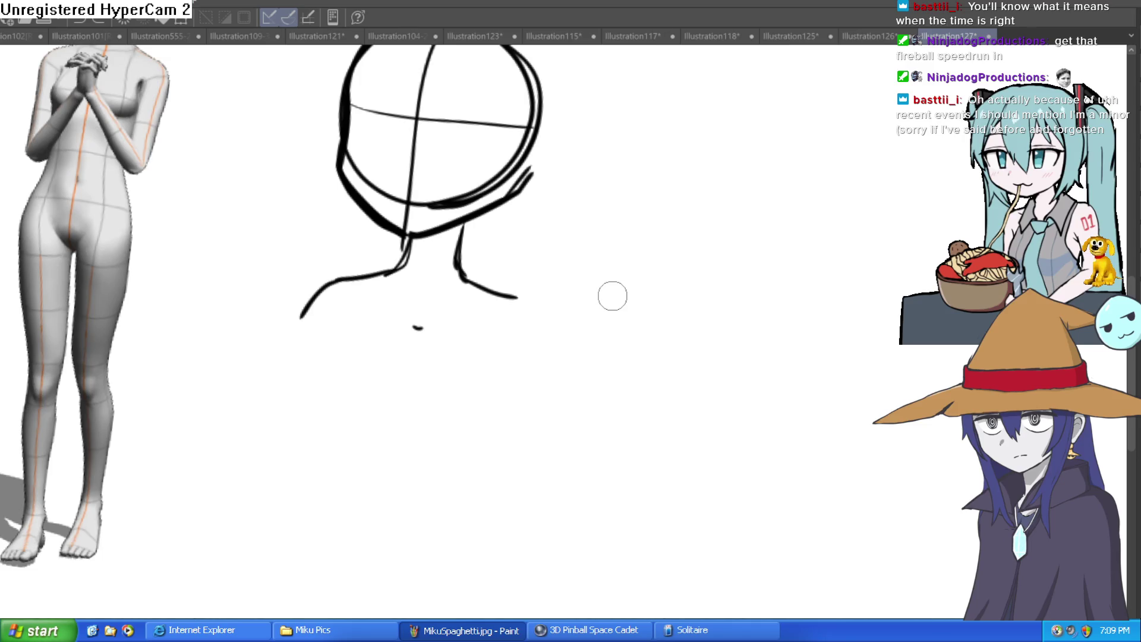
drag(601, 301, 540, 365)
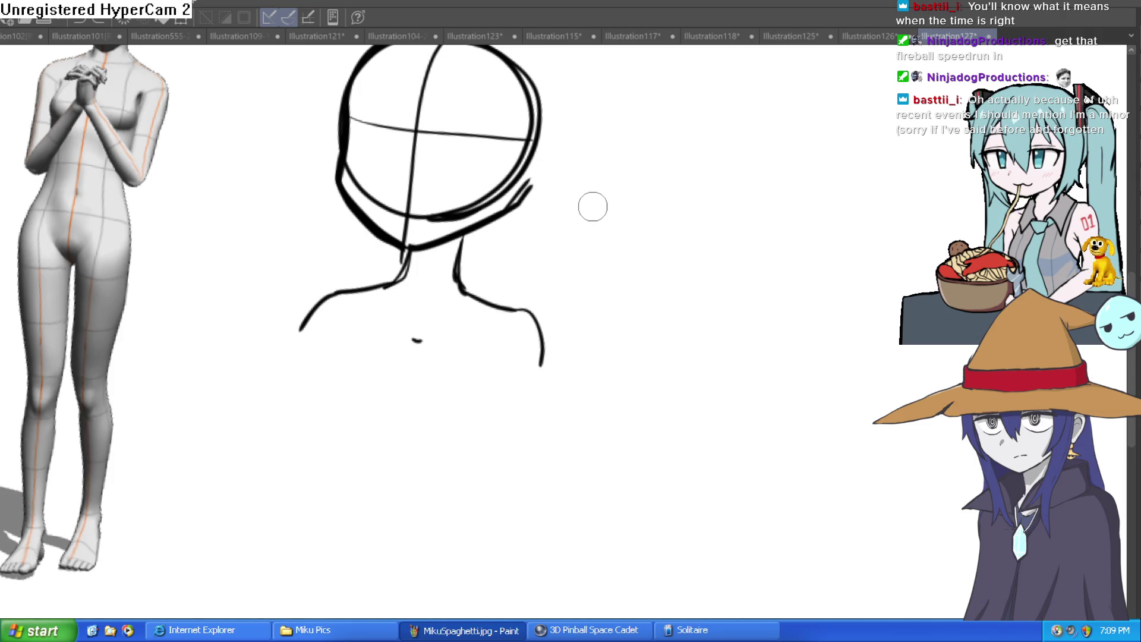
mouse_move(591, 327)
mouse_down()
mouse_move(654, 262)
mouse_move(607, 230)
mouse_up()
key(ctrl+z)
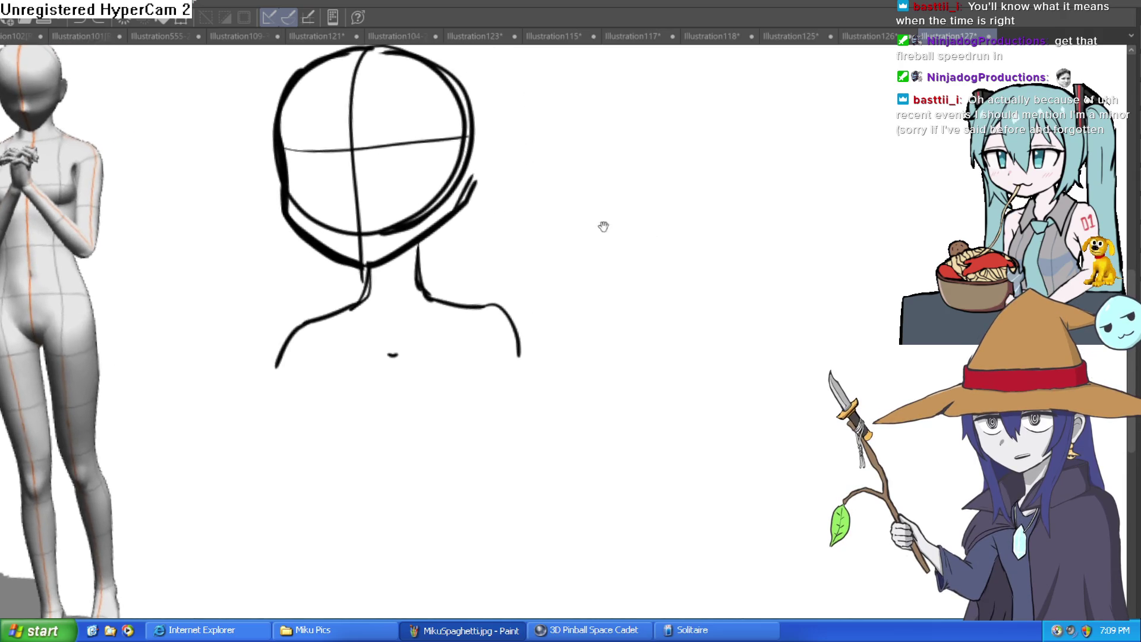
scroll(484, 143, up, 4)
mouse_move(507, 181)
mouse_down()
mouse_move(548, 173)
mouse_move(484, 306)
mouse_up()
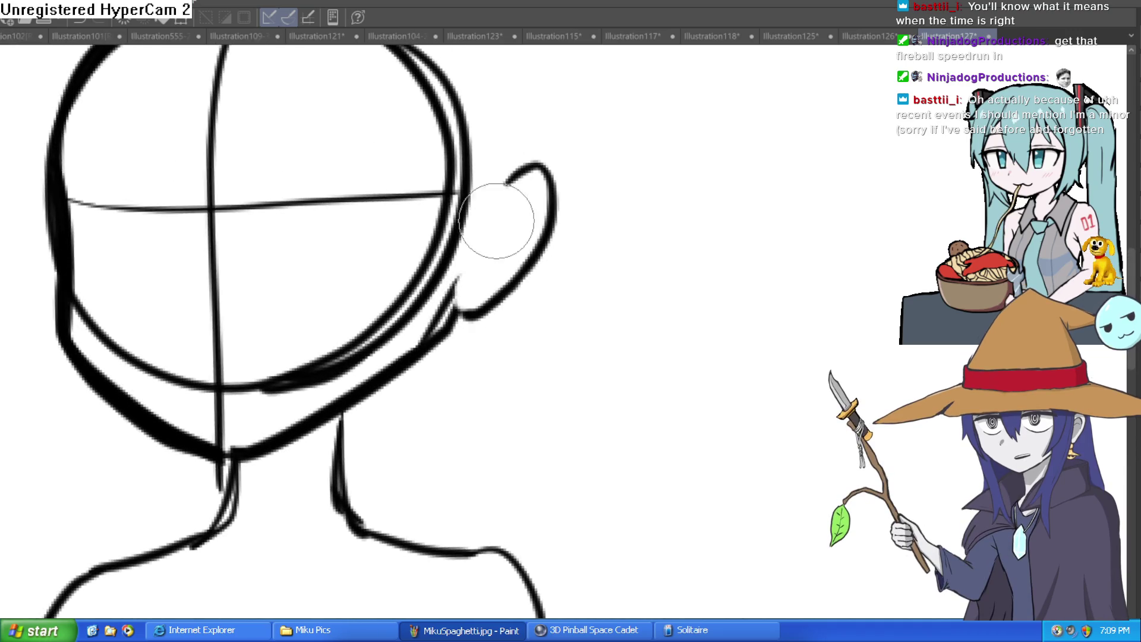
- Extend the shoulder line with a body stroke running down from the neck
drag(503, 272, 568, 221)
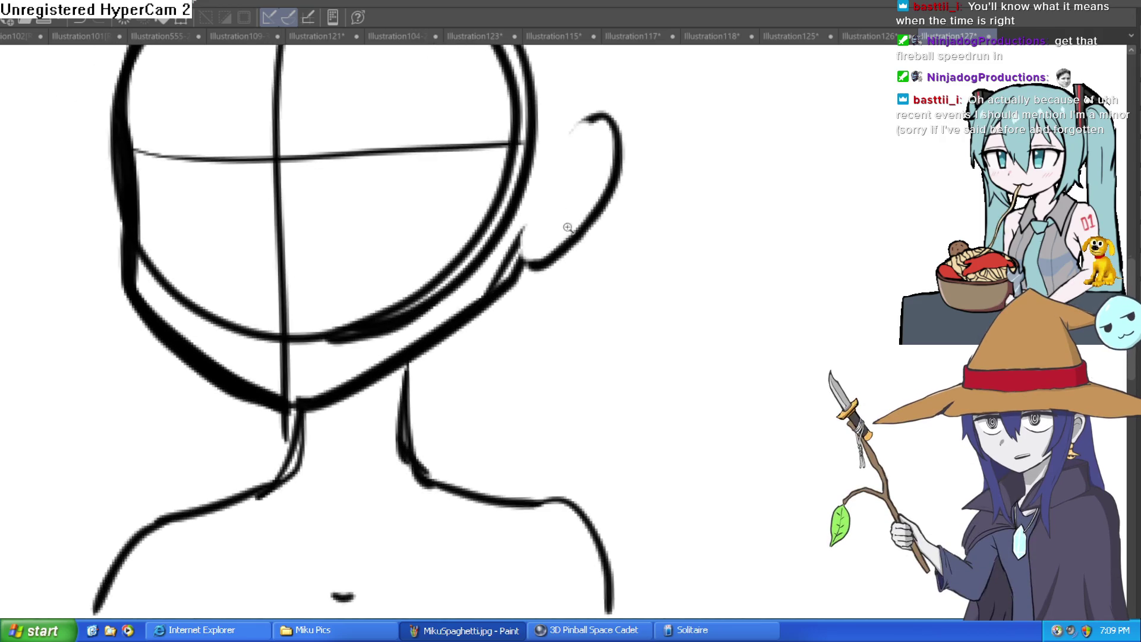
scroll(568, 221, down, 3)
scroll(494, 331, down, 2)
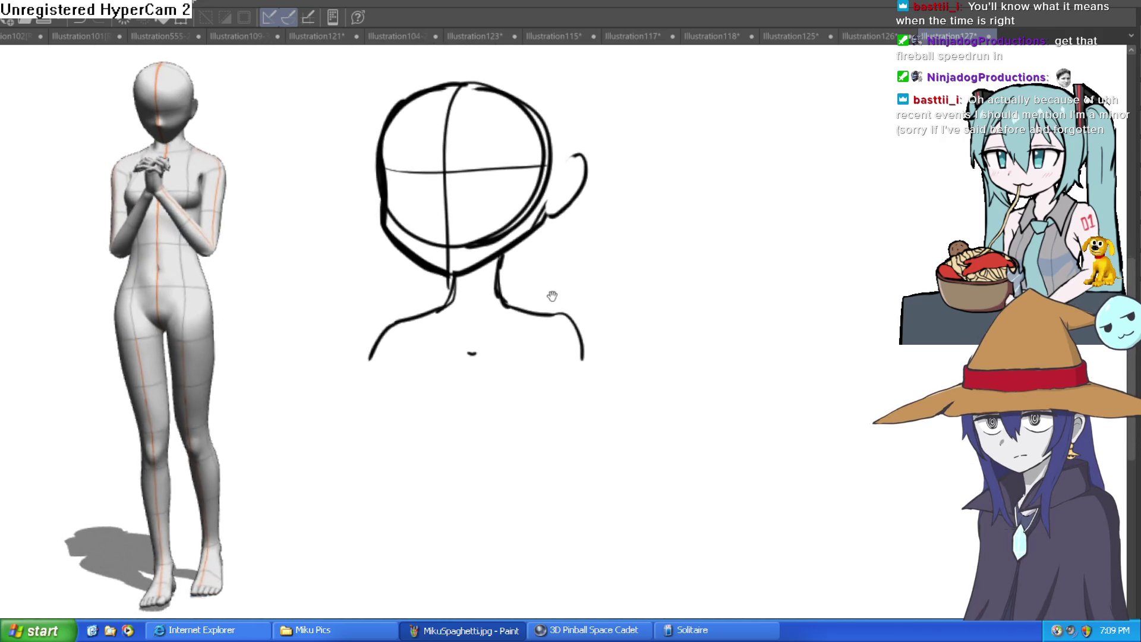
scroll(553, 292, up, 3)
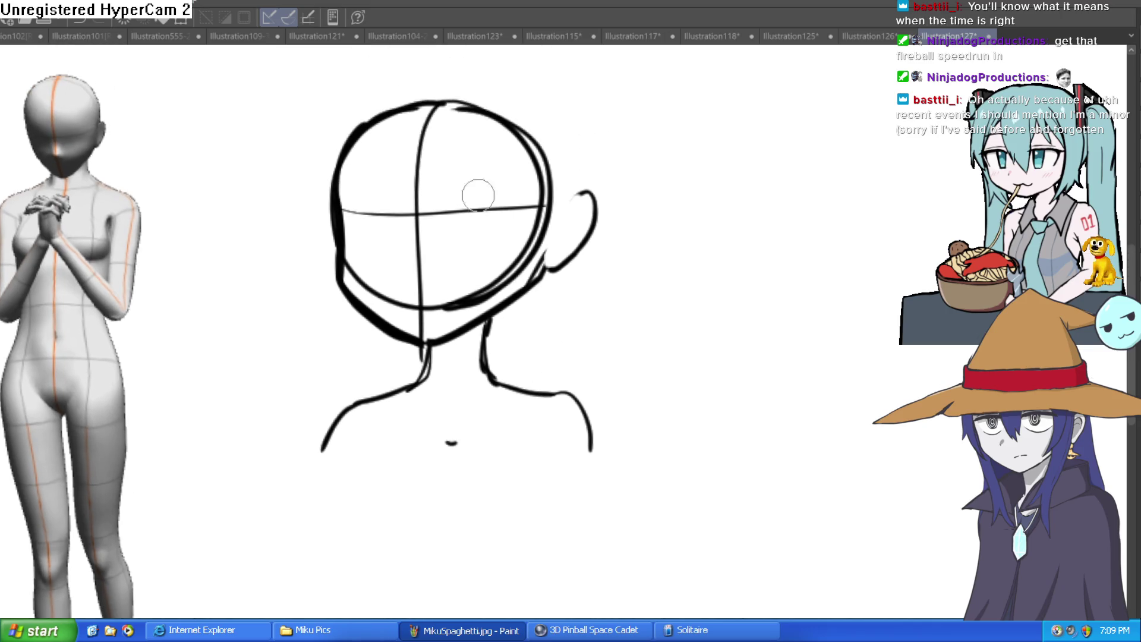
scroll(446, 305, down, 4)
drag(450, 349, 463, 327)
mouse_move(409, 259)
mouse_down()
mouse_move(390, 280)
mouse_move(382, 386)
mouse_up()
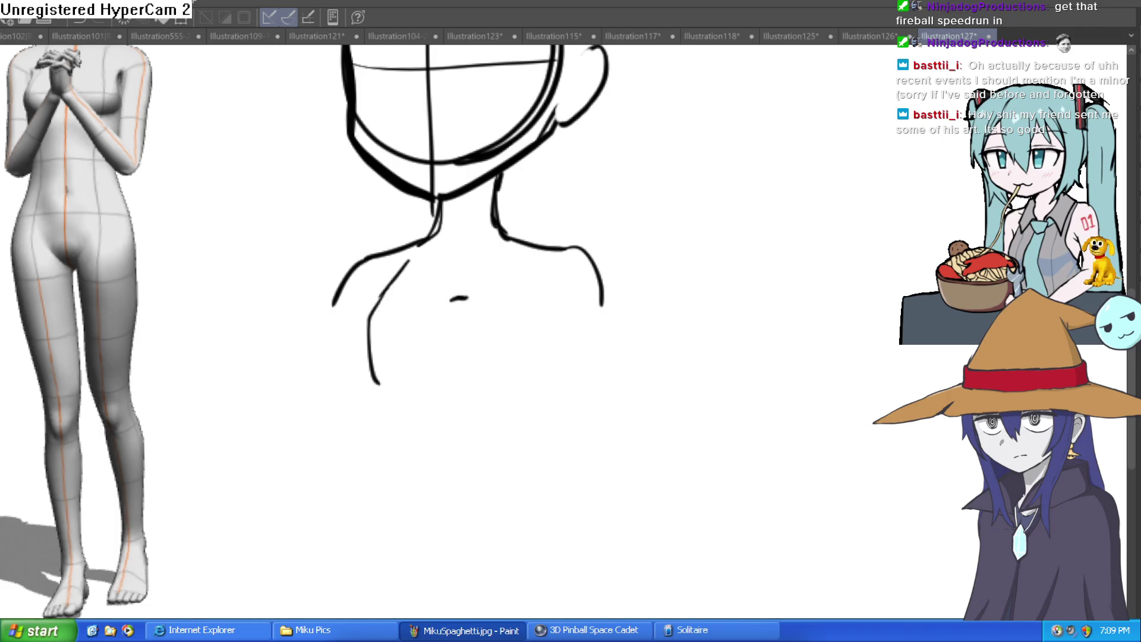
- Turn the sketch layer's lines light blue with Ctrl+Shift+L
key(ctrl+shift+l)
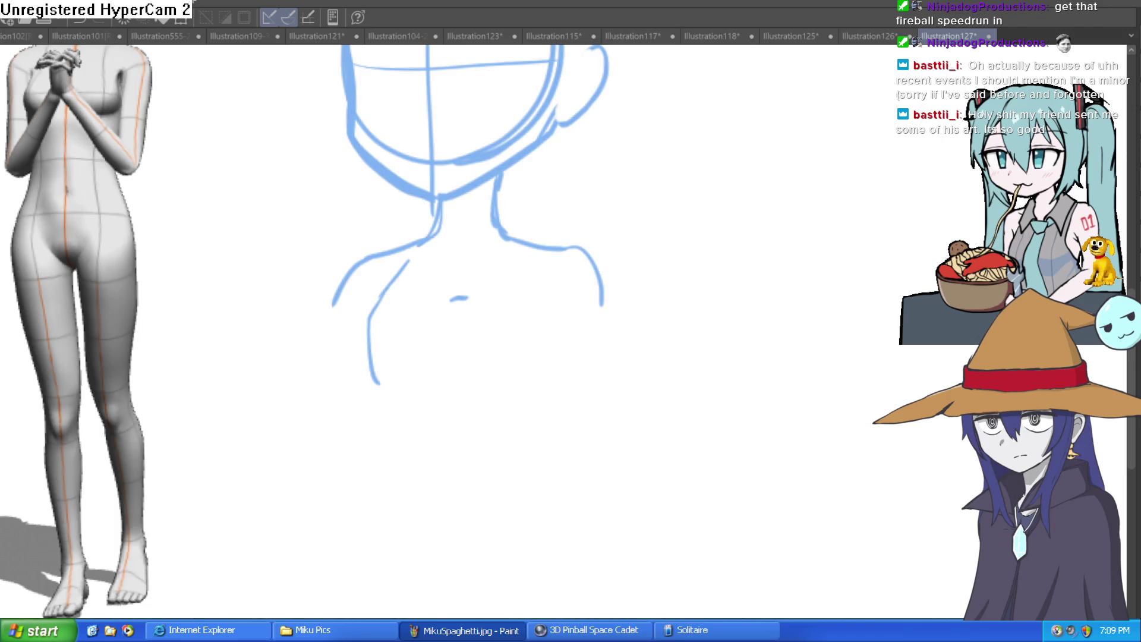
- Ink the left edge of the face and the upper-left head outline in black
scroll(476, 268, down, 2)
scroll(337, 219, up, 3)
mouse_move(334, 218)
mouse_down()
mouse_move(347, 325)
mouse_move(463, 453)
mouse_move(482, 456)
mouse_move(637, 387)
mouse_move(658, 348)
mouse_up()
scroll(630, 295, up, 3)
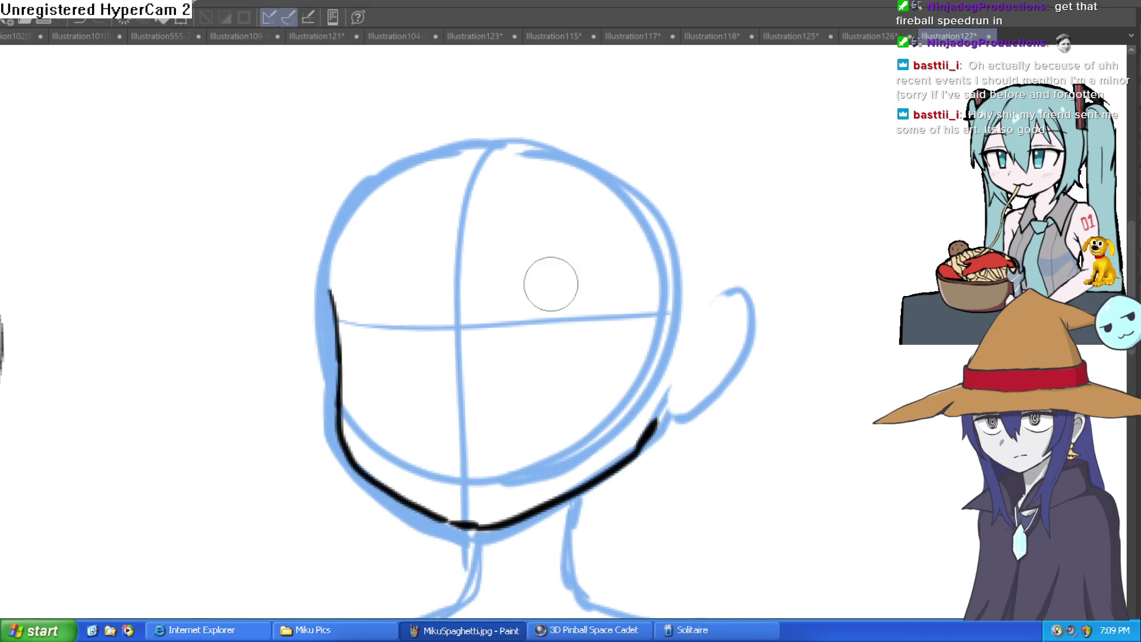
drag(359, 206, 332, 280)
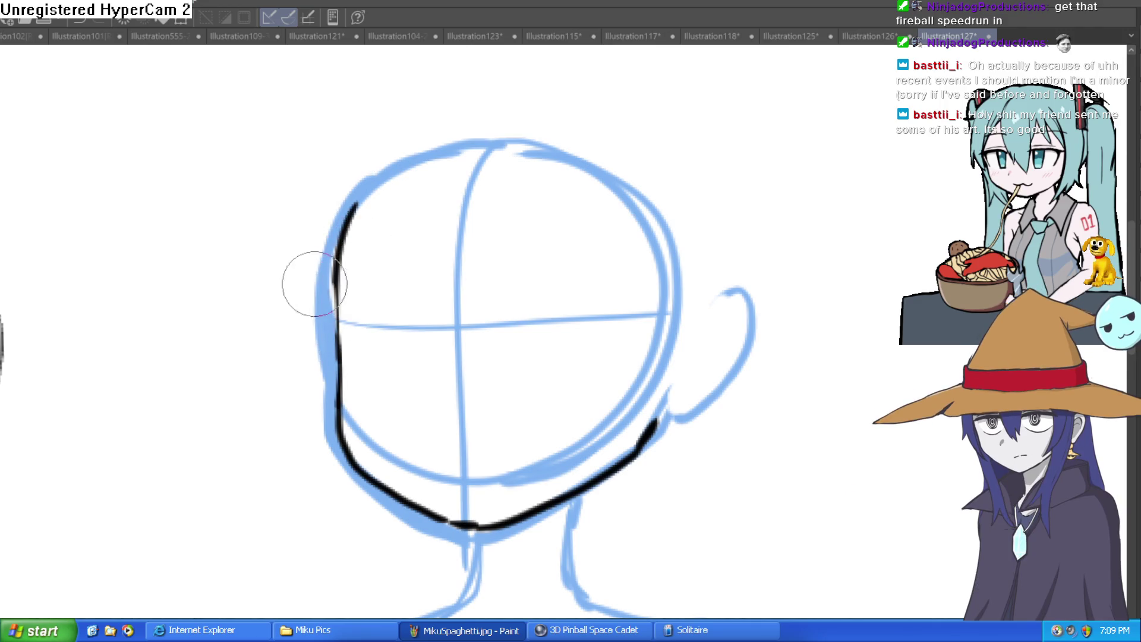
- Ink a black stroke along the eye-line guide, then switch to the other open illustration
mouse_move(614, 255)
mouse_down()
mouse_move(532, 338)
mouse_move(569, 272)
mouse_up()
drag(525, 334, 561, 283)
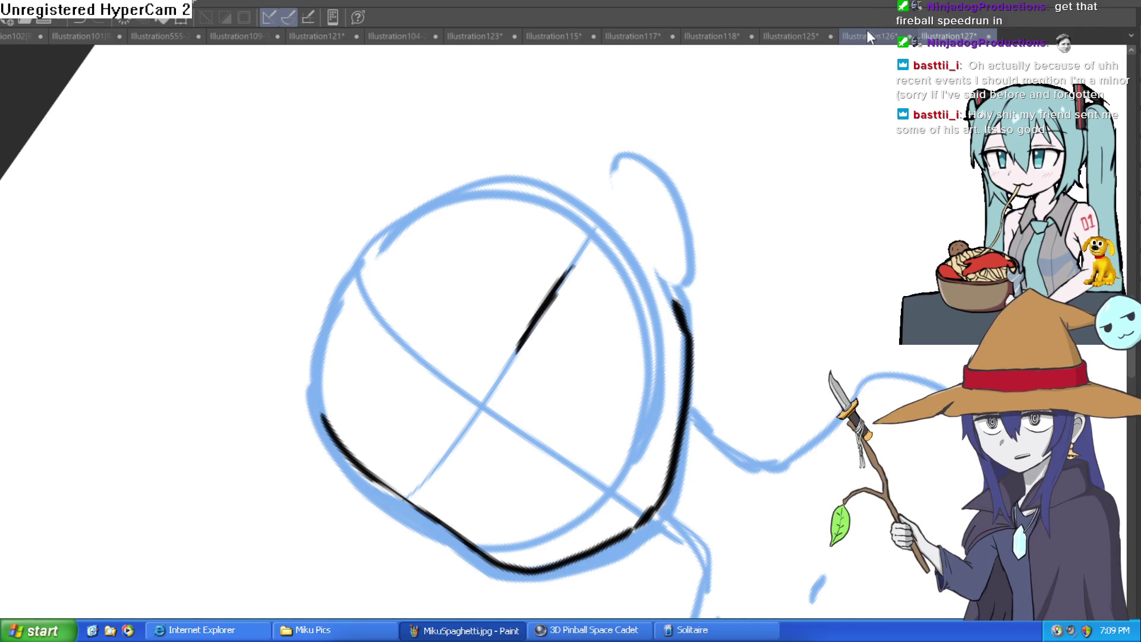
click(826, 38)
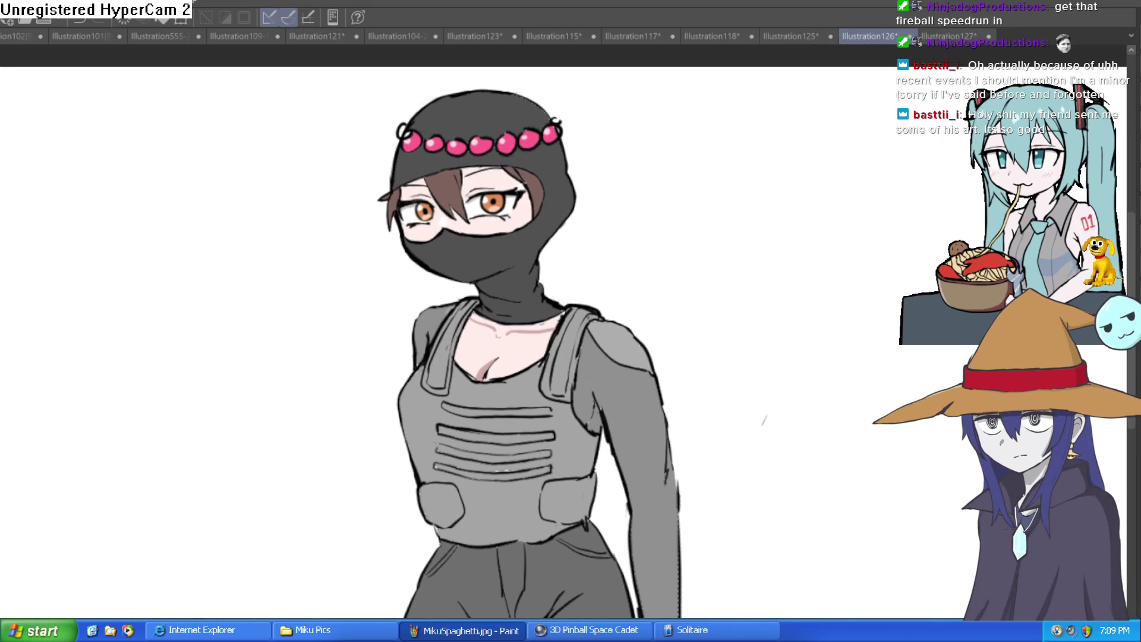
- Flip Illustration126 horizontally, return to Illustration127 and retrace the eye-line stroke darker and longer
key(h)
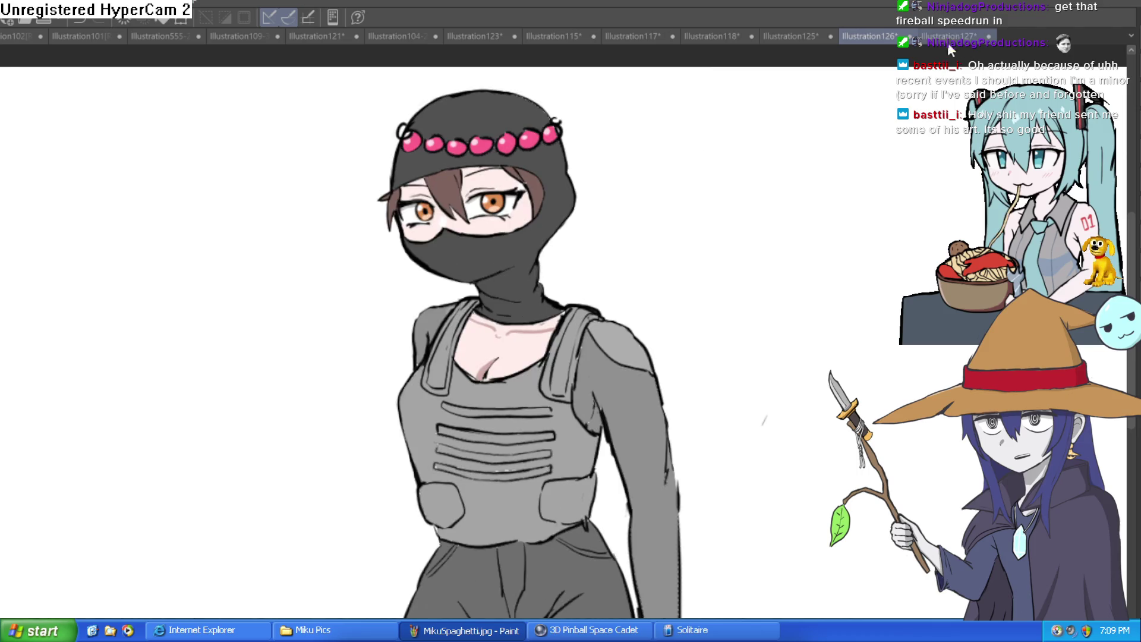
click(948, 37)
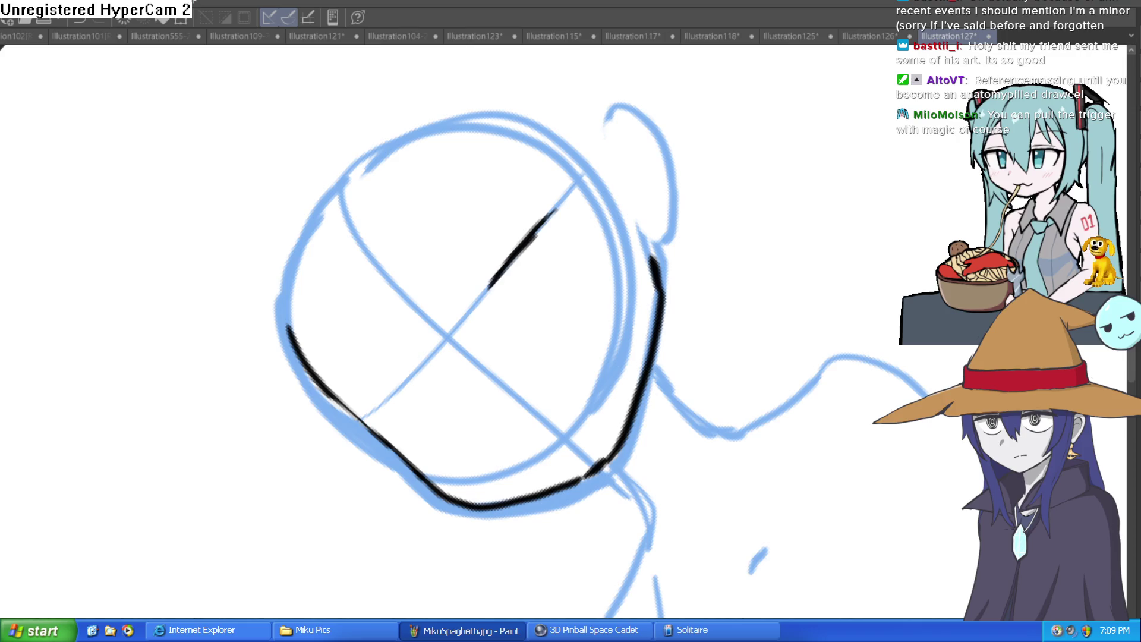
drag(537, 236, 560, 211)
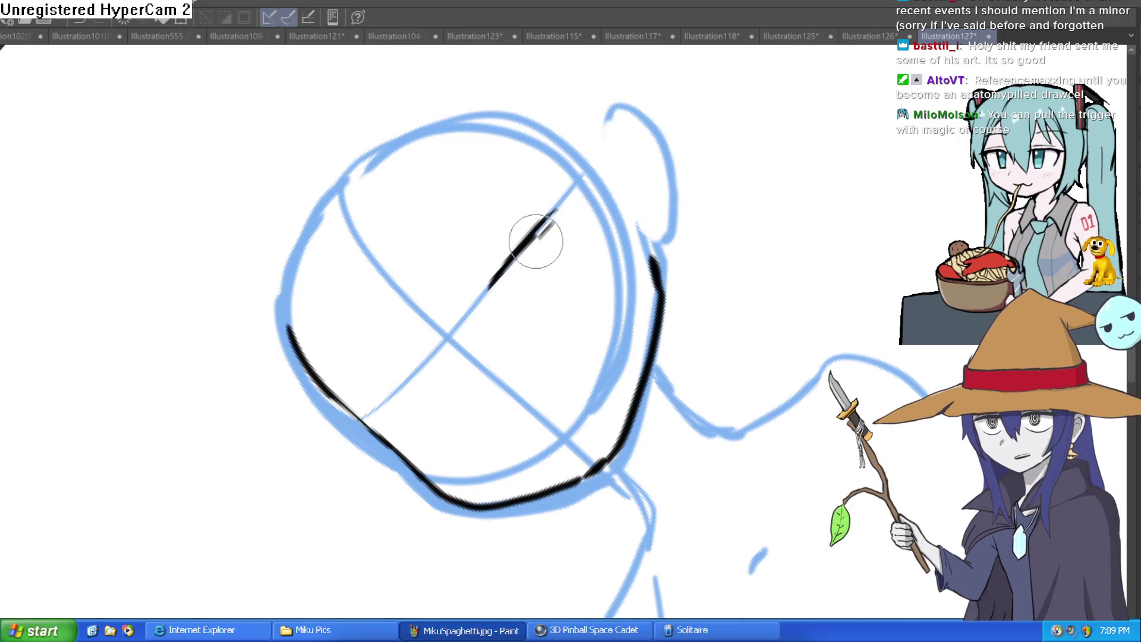
- Extend the eye strokes into a bent eyelid and corner junction, and carry the eye line leftward
mouse_move(779, 199)
mouse_down()
mouse_move(762, 316)
mouse_move(687, 265)
mouse_up()
scroll(630, 246, up, 3)
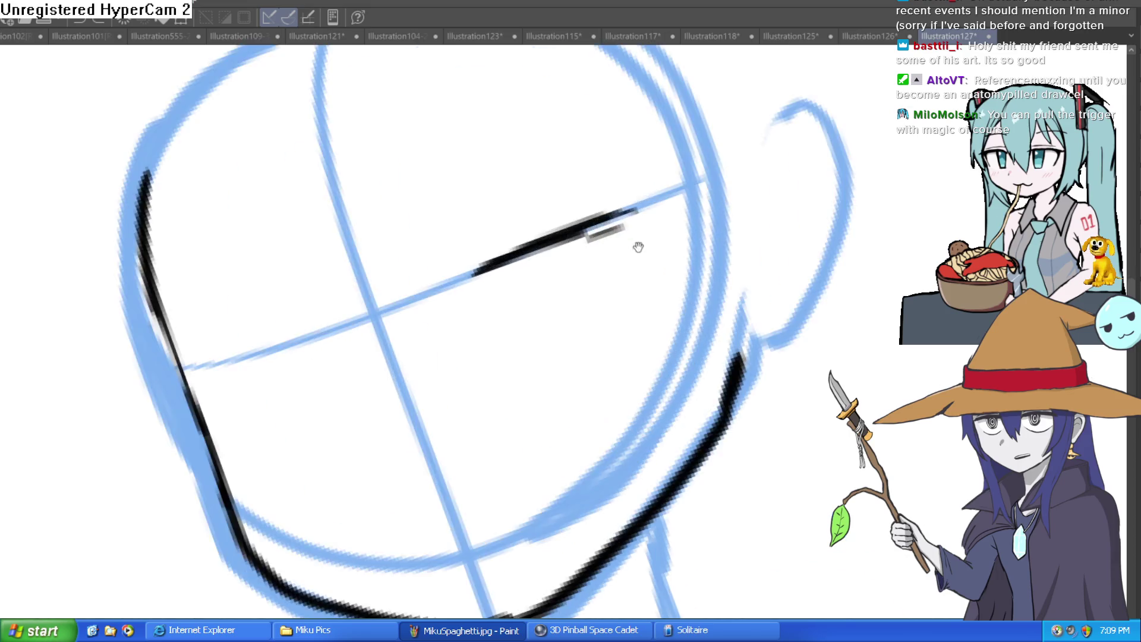
drag(632, 311, 548, 304)
scroll(548, 303, up, 2)
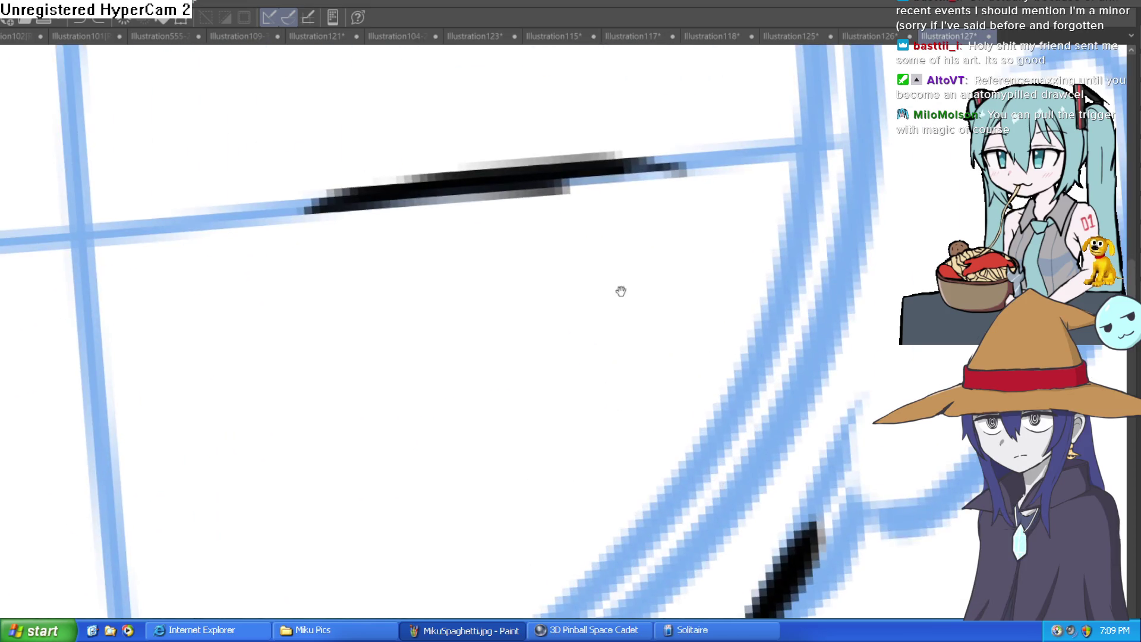
mouse_move(566, 204)
mouse_down()
mouse_move(663, 190)
mouse_move(707, 336)
mouse_move(690, 398)
mouse_up()
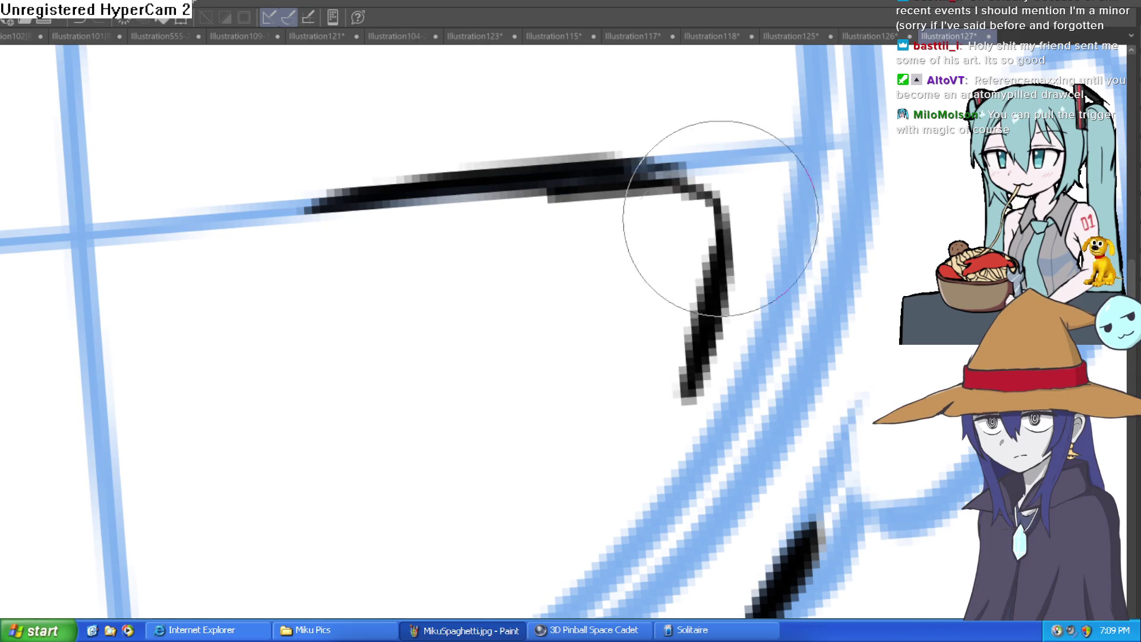
drag(675, 160, 806, 169)
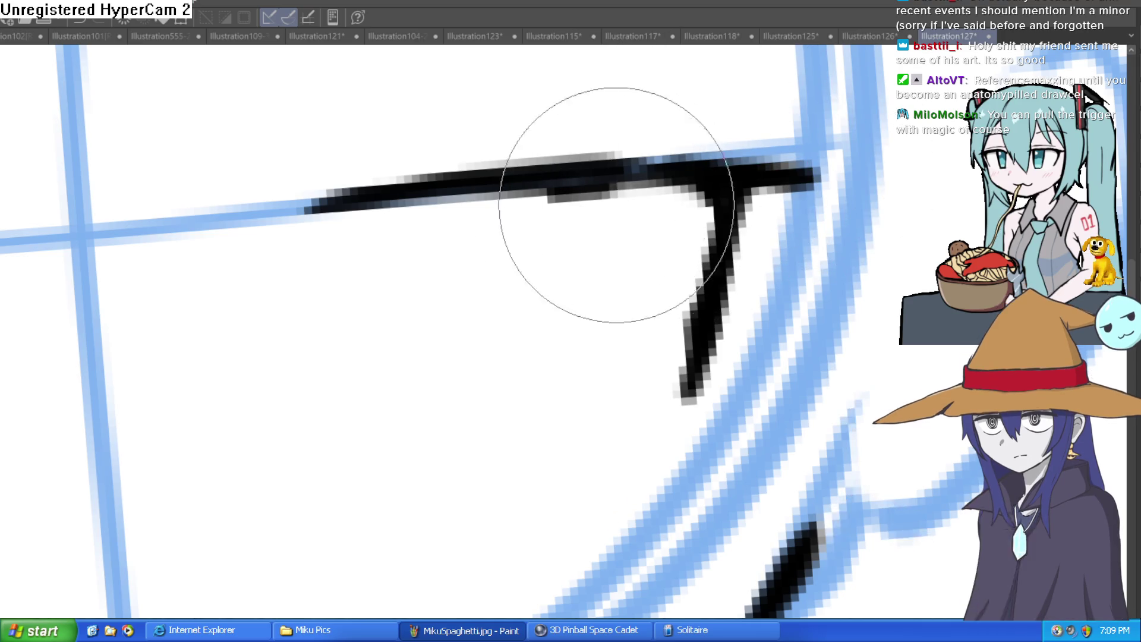
scroll(645, 216, down, 5)
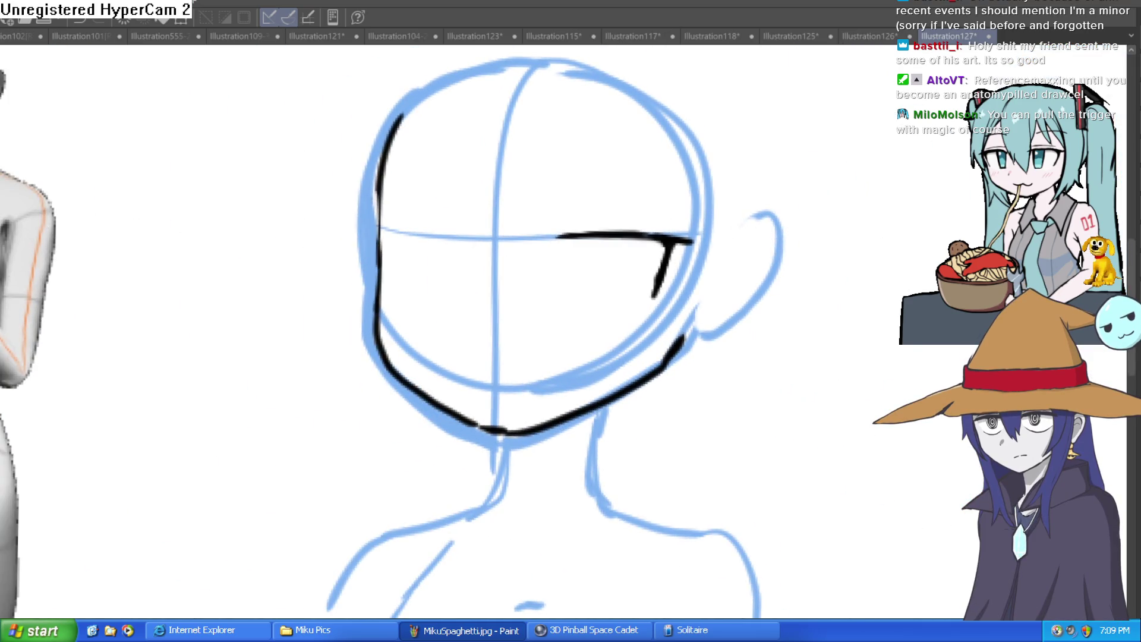
scroll(367, 210, up, 5)
mouse_move(488, 246)
mouse_down()
mouse_move(305, 208)
mouse_move(244, 216)
mouse_up()
- Draw the outer corner of the left eye
mouse_move(702, 220)
mouse_down()
mouse_move(769, 339)
mouse_move(627, 293)
mouse_up()
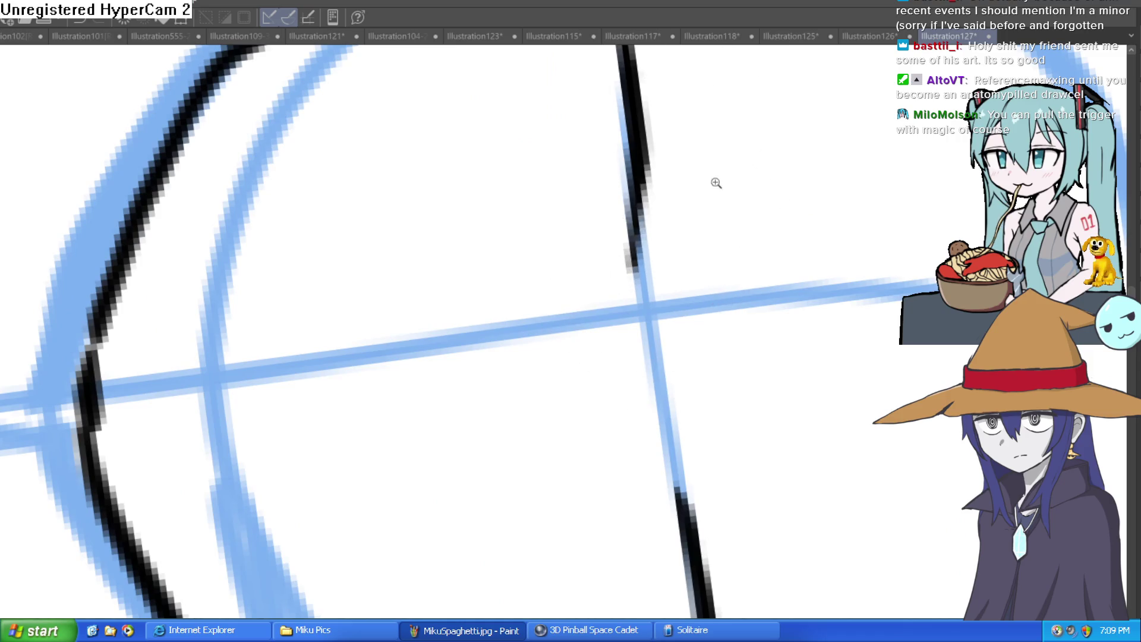
scroll(705, 184, down, 5)
drag(668, 139, 609, 185)
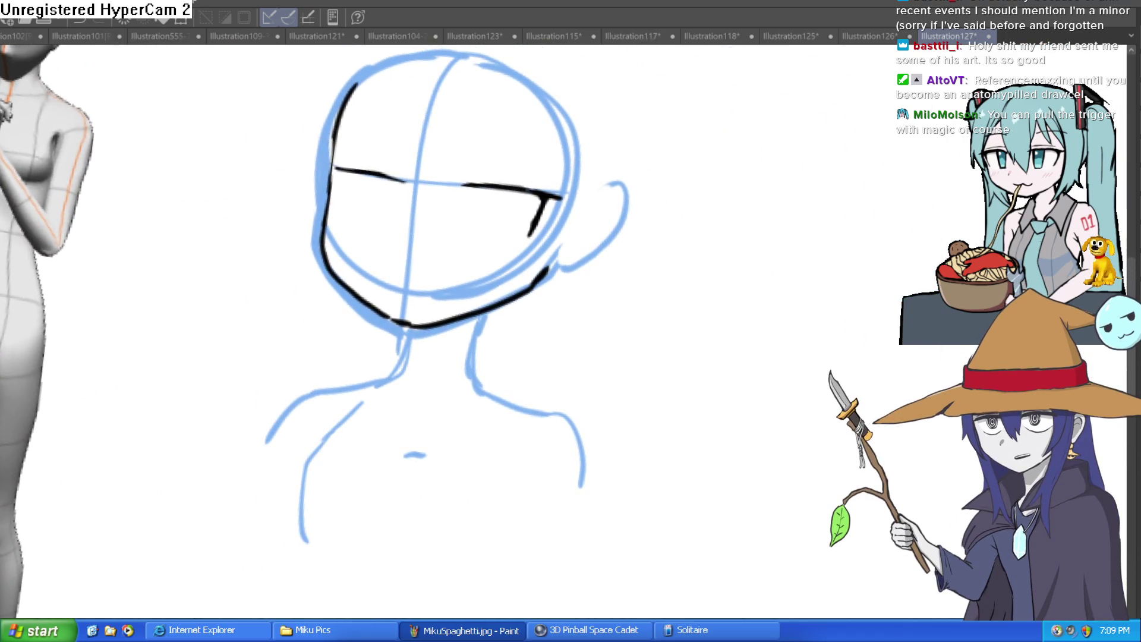
click(367, 185)
mouse_move(271, 125)
mouse_down()
mouse_move(280, 255)
mouse_move(287, 136)
mouse_up()
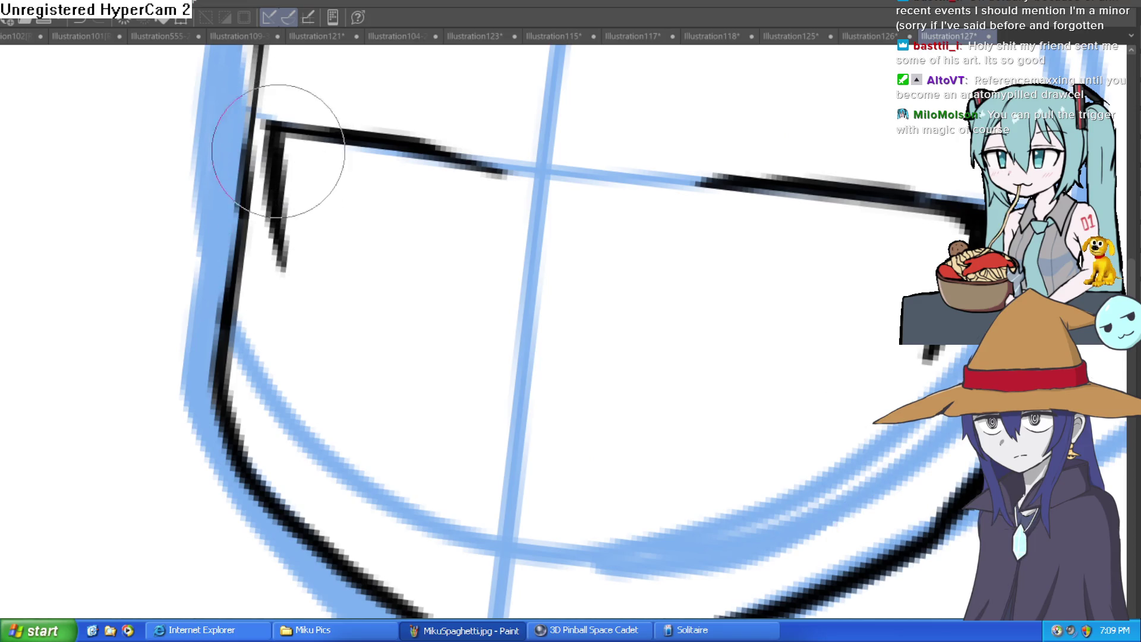
- Erase and lighten the upper and lower parts of the left face outline
mouse_move(474, 198)
mouse_down()
mouse_move(642, 229)
mouse_move(718, 259)
mouse_move(584, 221)
mouse_up()
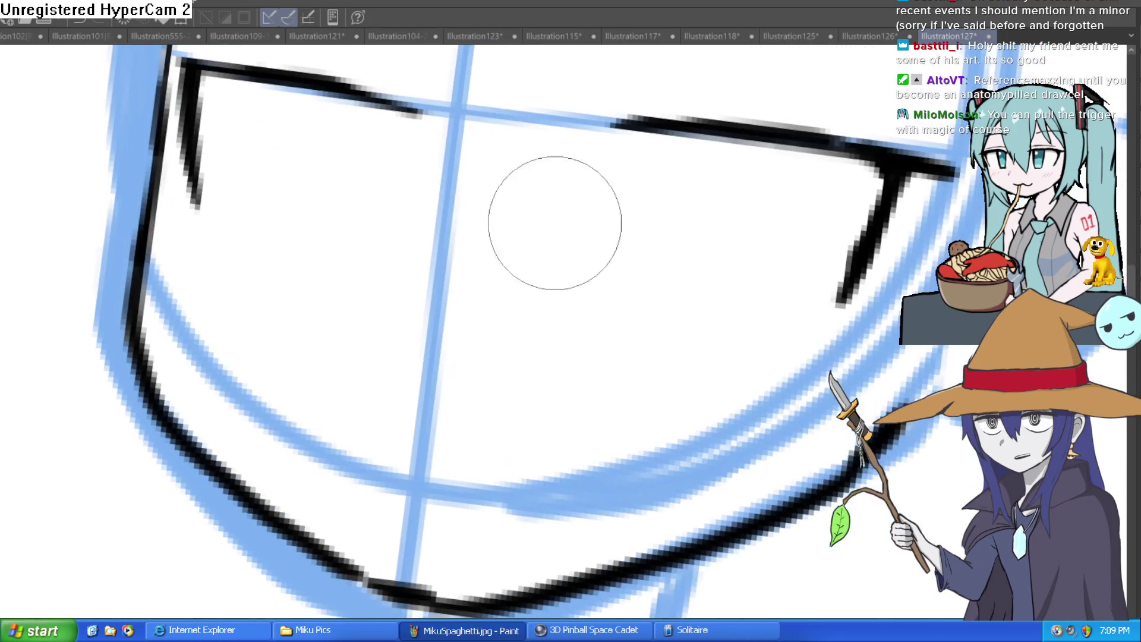
drag(162, 85, 166, 203)
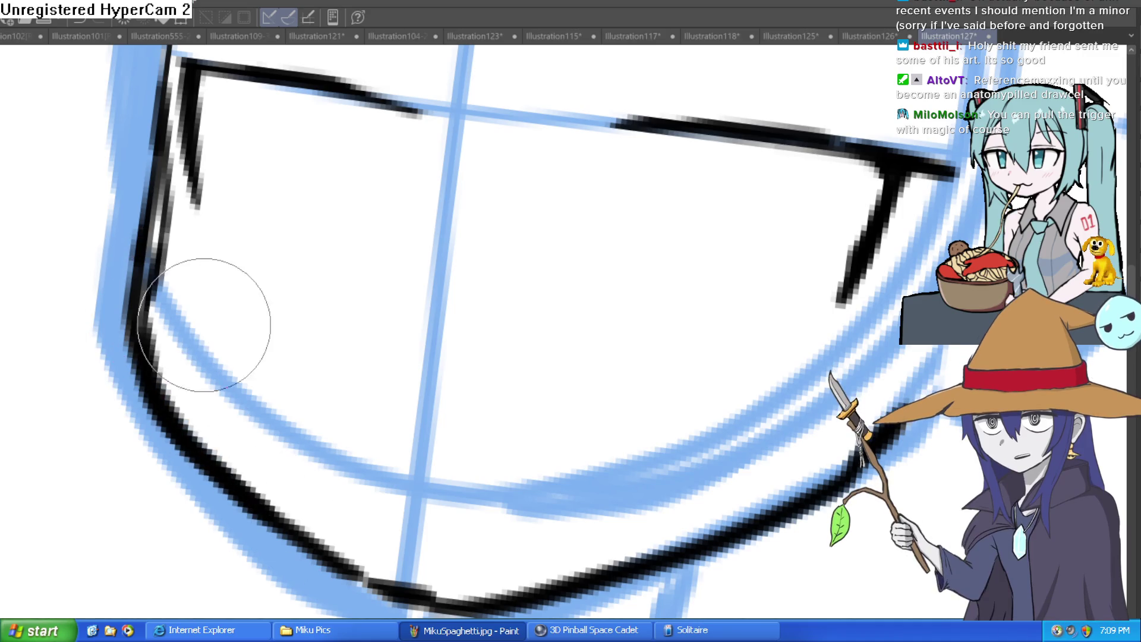
mouse_move(147, 266)
mouse_down()
mouse_move(127, 357)
mouse_move(255, 433)
mouse_up()
mouse_move(127, 127)
mouse_down()
mouse_move(163, 337)
mouse_move(158, 255)
mouse_move(184, 97)
mouse_up()
scroll(208, 119, down, 2)
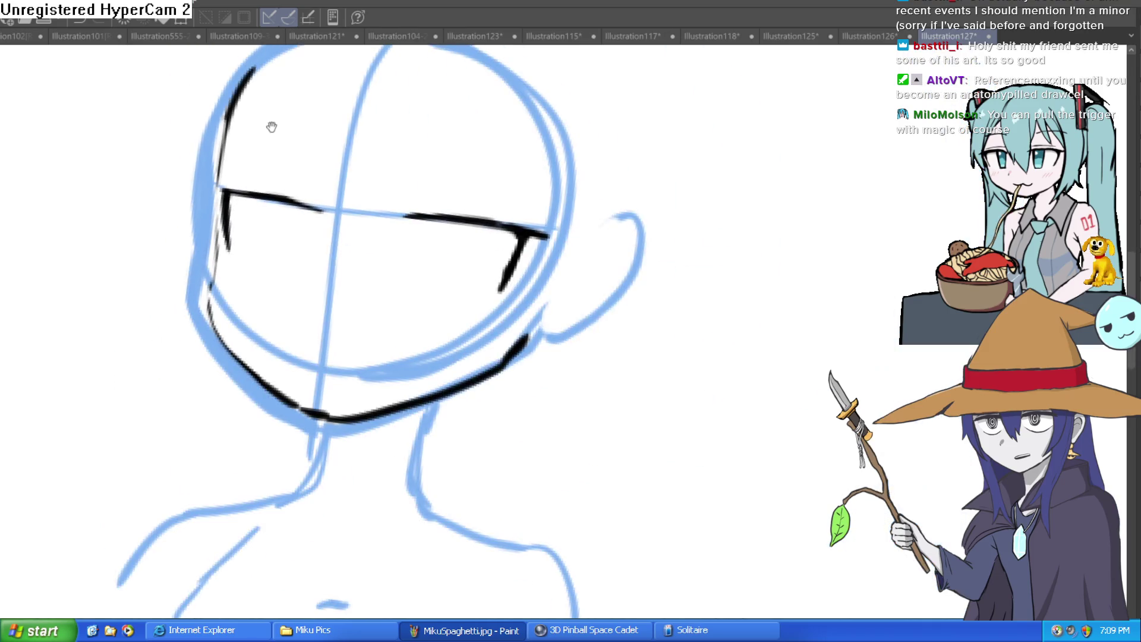
drag(241, 139, 206, 218)
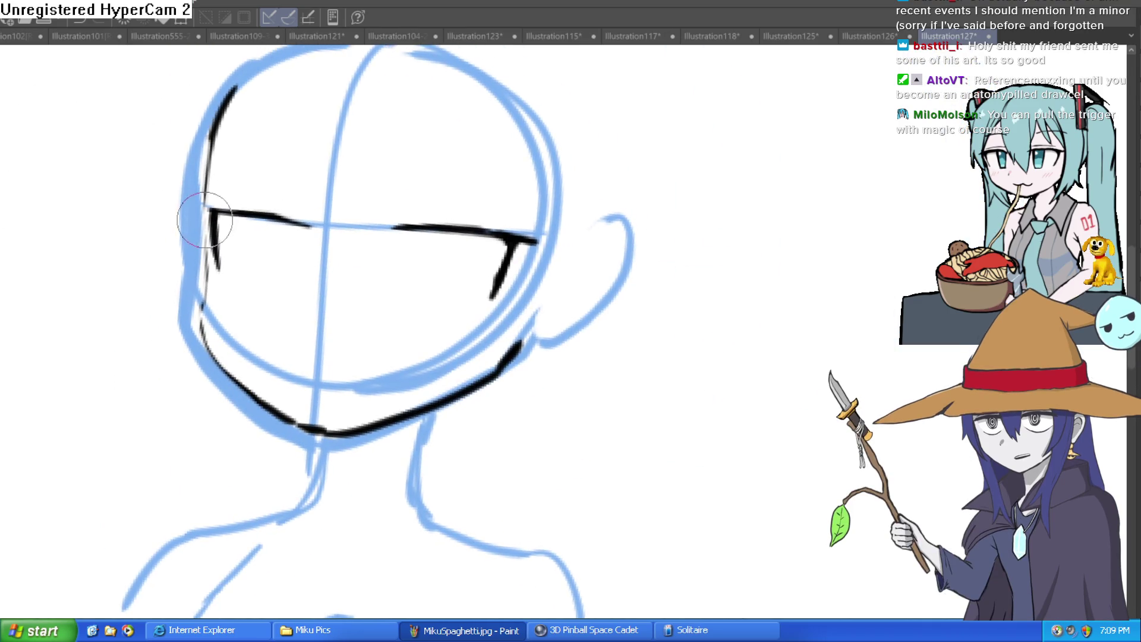
mouse_move(198, 313)
mouse_down()
mouse_move(205, 205)
mouse_move(222, 400)
mouse_move(407, 523)
mouse_move(493, 503)
mouse_move(708, 387)
mouse_move(688, 446)
mouse_move(591, 510)
mouse_up()
- Trim back part of the lower jaw line with the eraser
click(192, 230)
mouse_move(658, 467)
mouse_down()
mouse_move(708, 413)
mouse_move(650, 472)
mouse_move(433, 535)
mouse_move(607, 529)
mouse_move(327, 344)
mouse_move(319, 318)
mouse_move(327, 344)
mouse_move(353, 236)
mouse_move(408, 141)
mouse_move(468, 109)
mouse_up()
drag(629, 107, 610, 243)
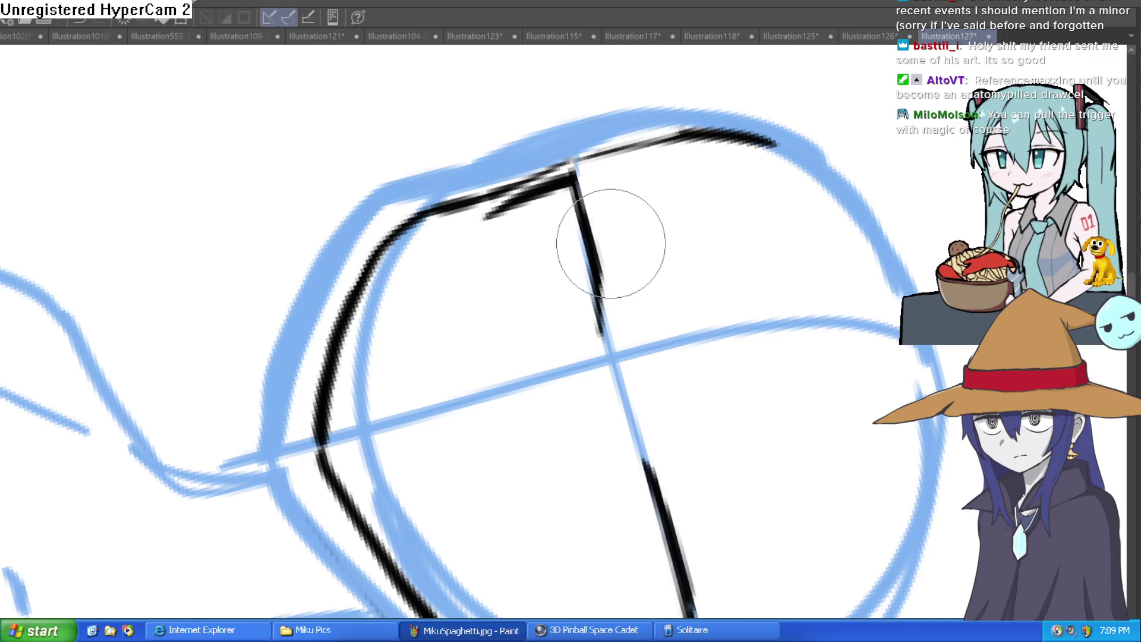
drag(705, 262, 484, 209)
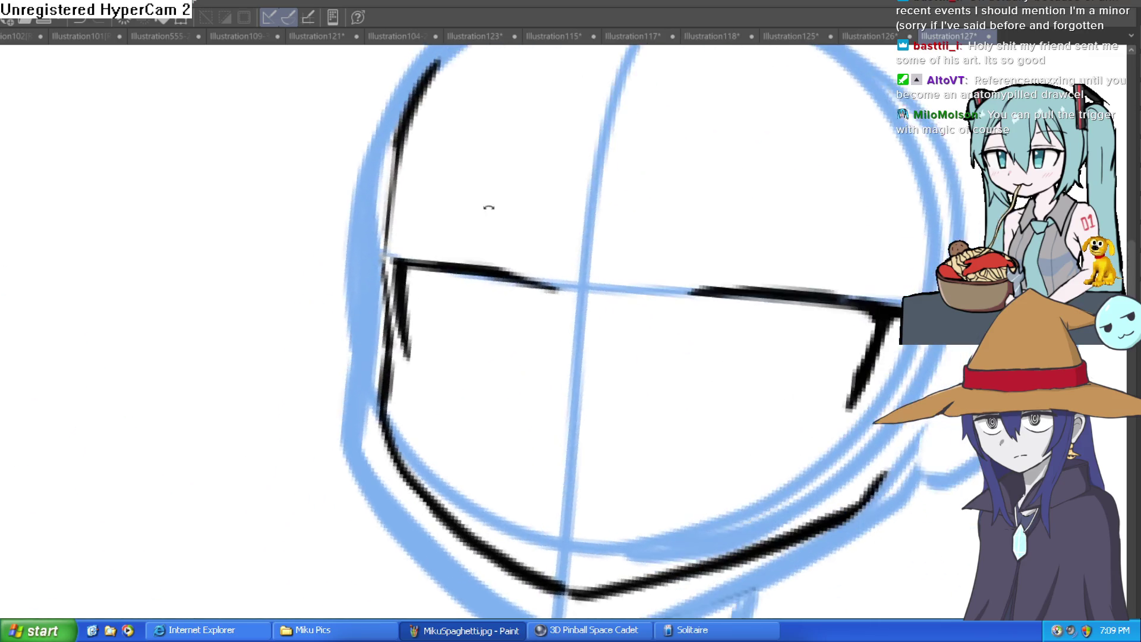
scroll(811, 263, up, 2)
drag(741, 280, 718, 288)
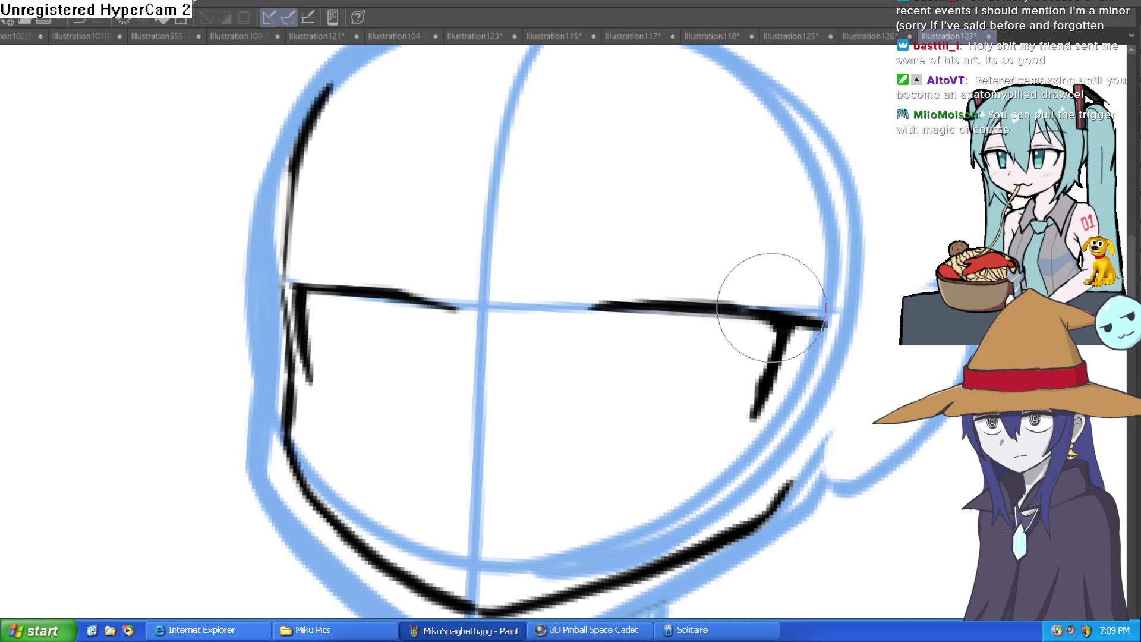
scroll(737, 295, down, 3)
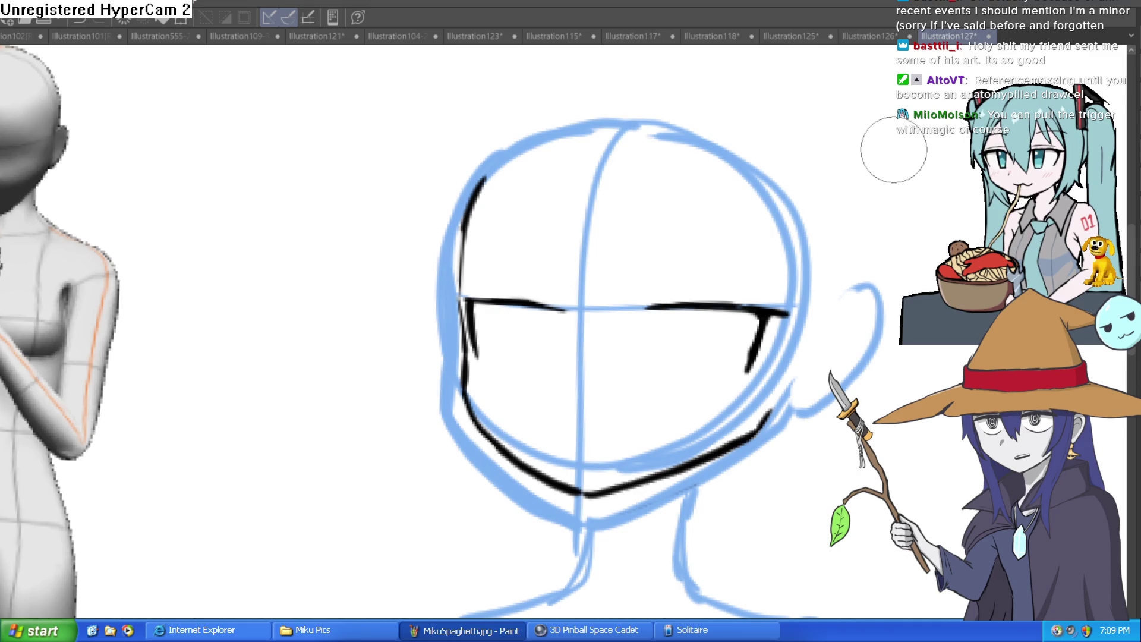
drag(809, 257, 306, 216)
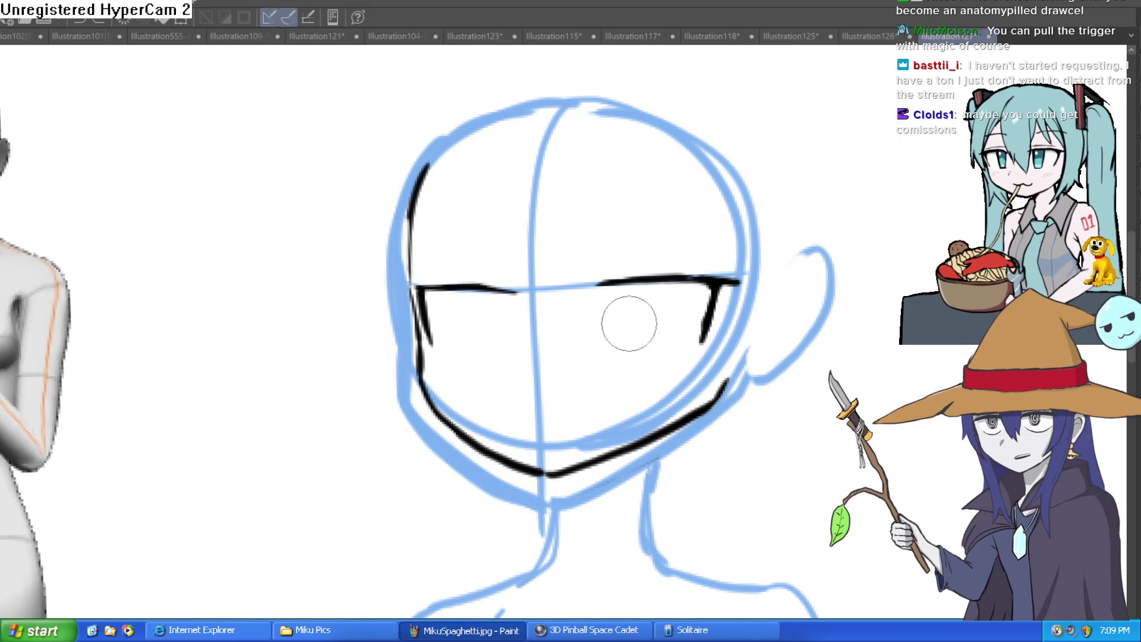
scroll(628, 323, up, 3)
- Draw the right eye's curve and a thinner lower lid stroke at its corner
mouse_move(473, 215)
mouse_down()
mouse_move(528, 283)
mouse_move(629, 205)
mouse_up()
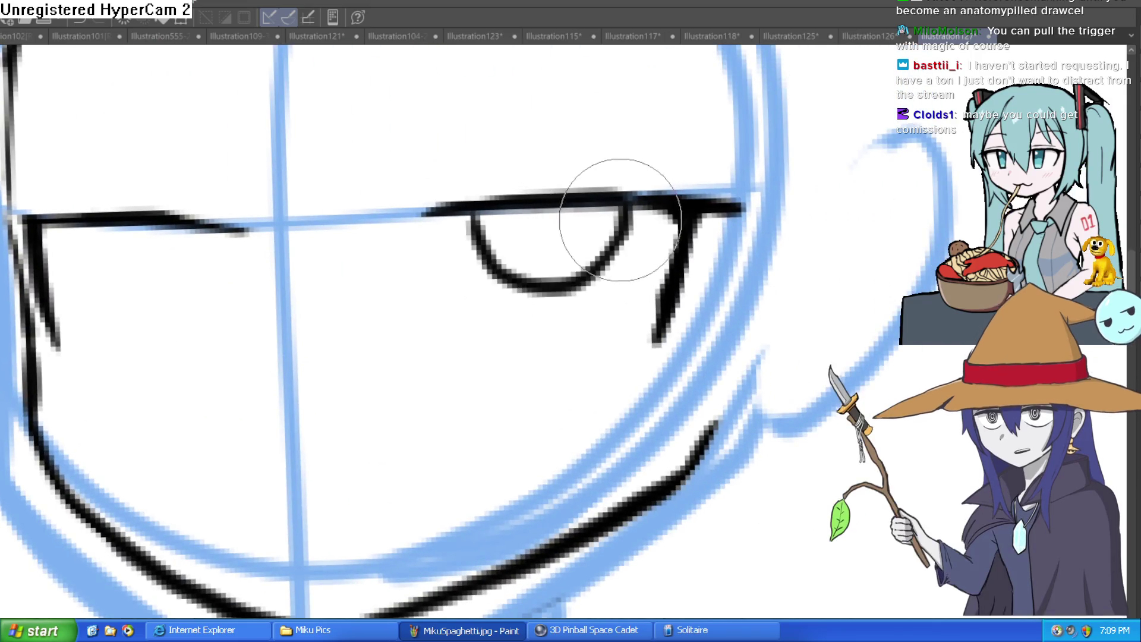
mouse_move(701, 223)
mouse_down()
mouse_move(660, 333)
mouse_move(542, 334)
mouse_up()
key(ctrl+z)
drag(695, 221, 645, 308)
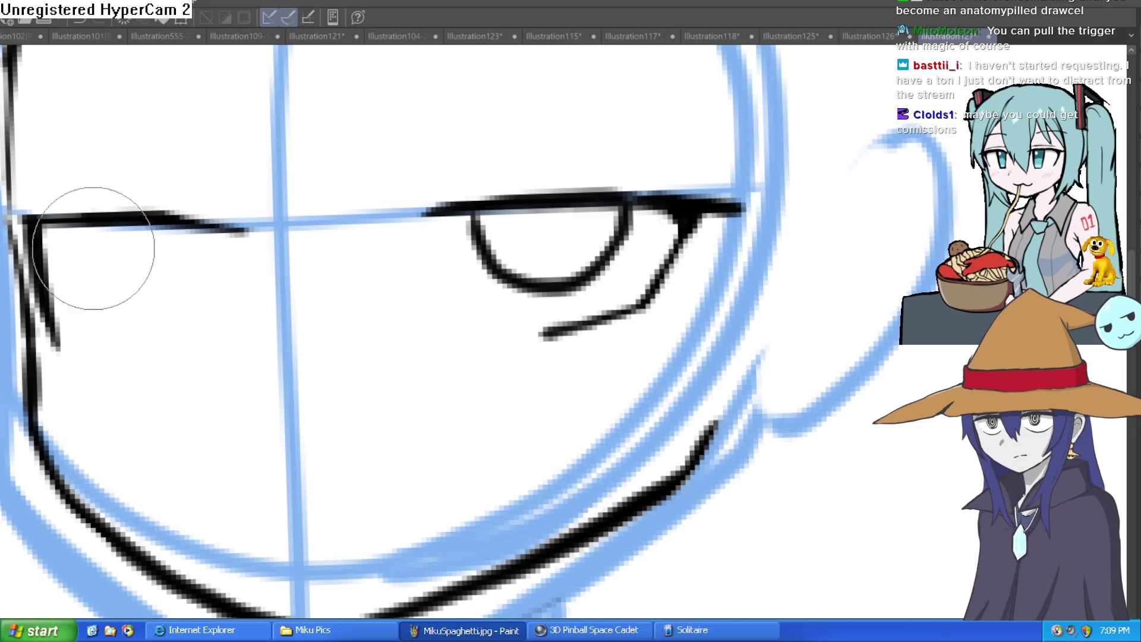
- Draw the left eye's curve and lower lid, and hook the right eye's upper lid
mouse_move(119, 227)
mouse_down()
mouse_move(204, 305)
mouse_move(264, 233)
mouse_up()
drag(57, 303, 152, 357)
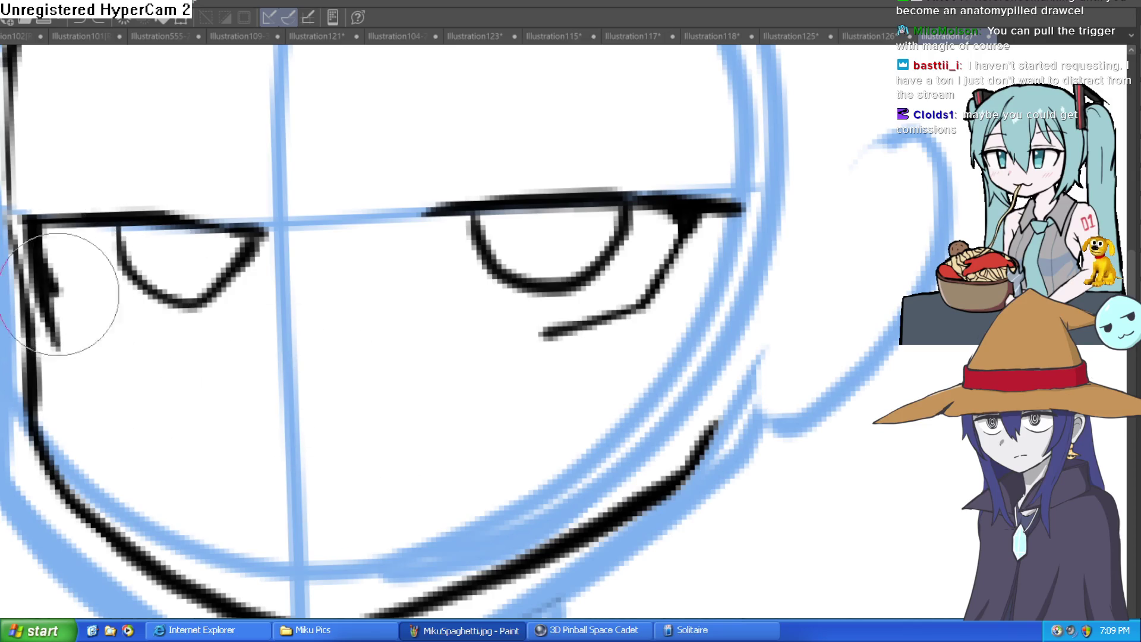
key(minus)
drag(158, 358, 271, 347)
drag(399, 256, 389, 273)
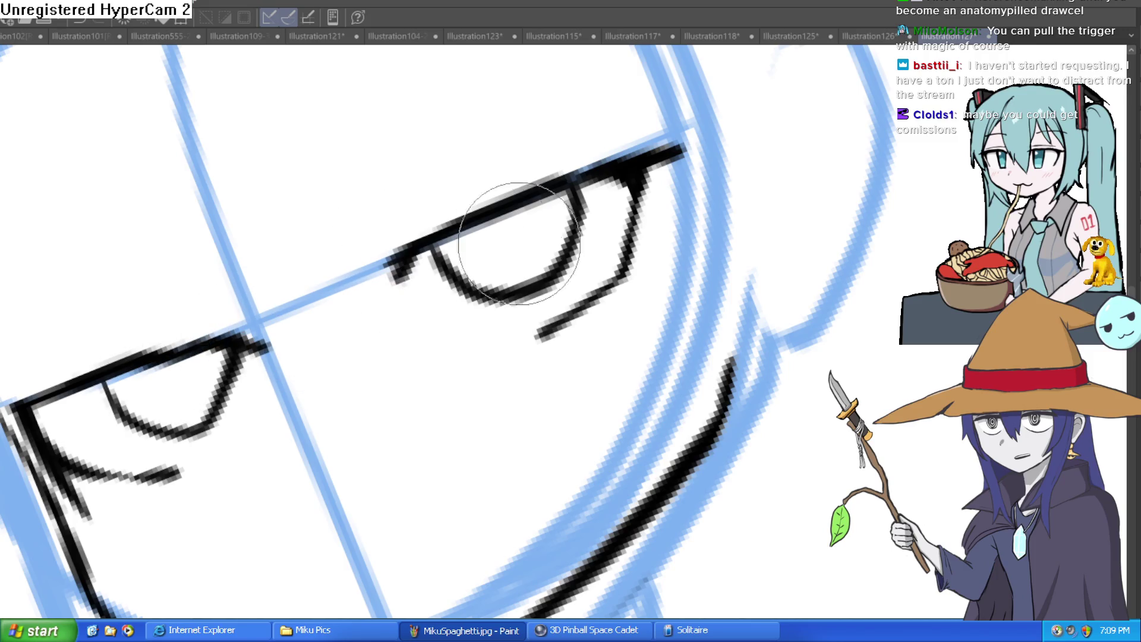
key(asciicircum)
key(asciicircum)
mouse_move(56, 342)
mouse_down()
mouse_move(41, 286)
mouse_move(116, 326)
mouse_up()
- Add a small nose tick and the curved w-shaped mouth, removing the last eyelid stroke
drag(470, 384, 407, 319)
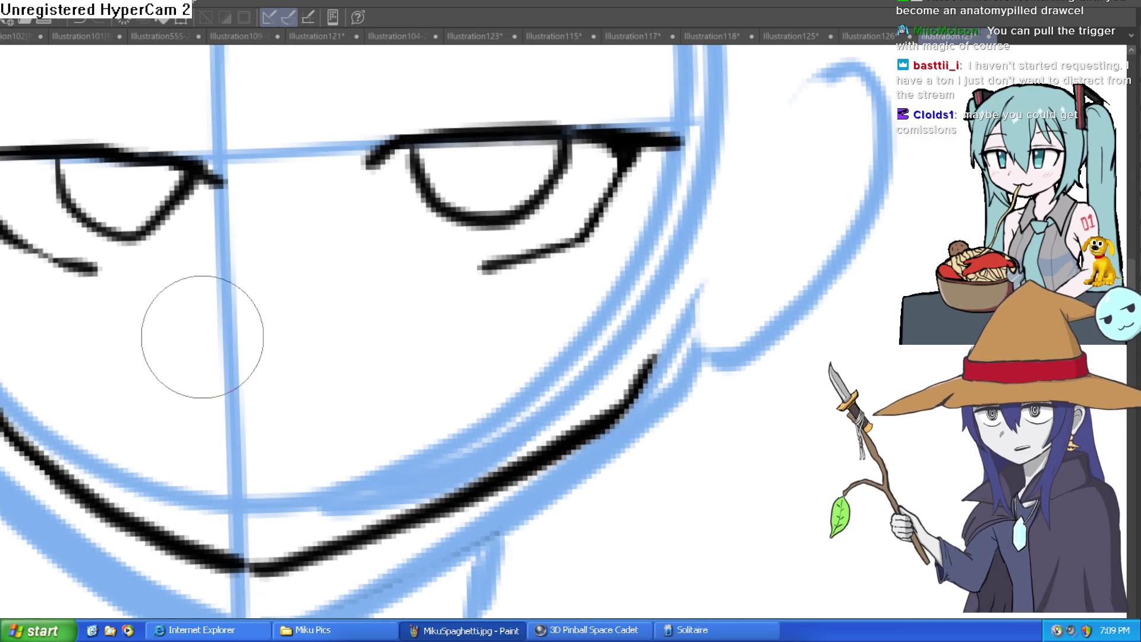
drag(186, 332, 196, 347)
mouse_move(232, 438)
mouse_down()
mouse_move(324, 432)
mouse_move(466, 387)
mouse_up()
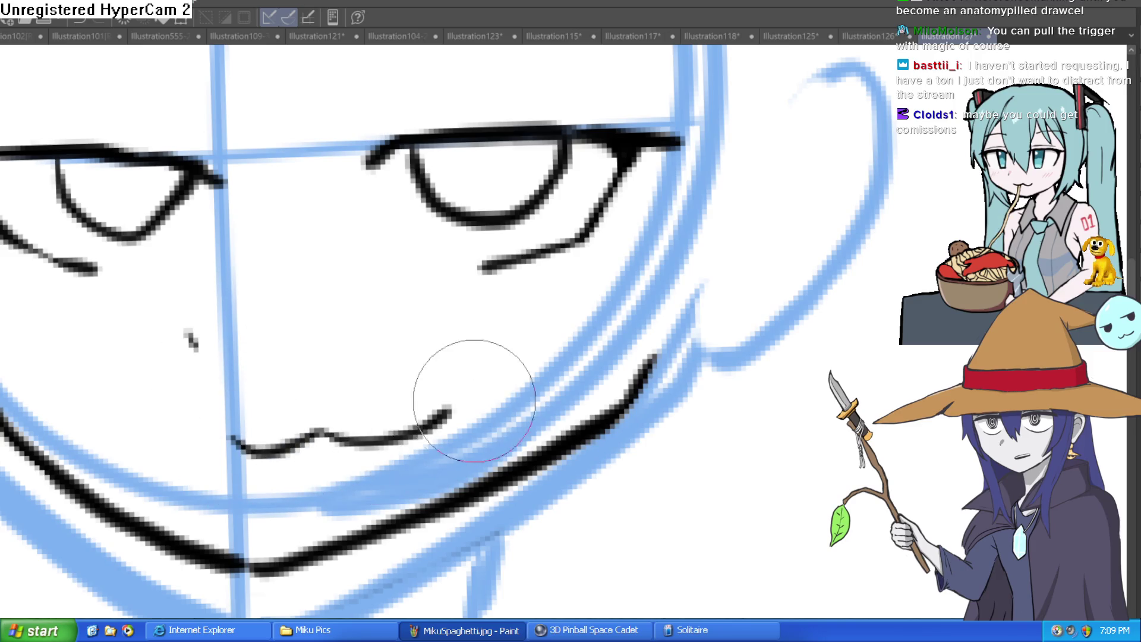
scroll(466, 387, down, 5)
key(minus)
key(minus)
scroll(466, 387, up, 6)
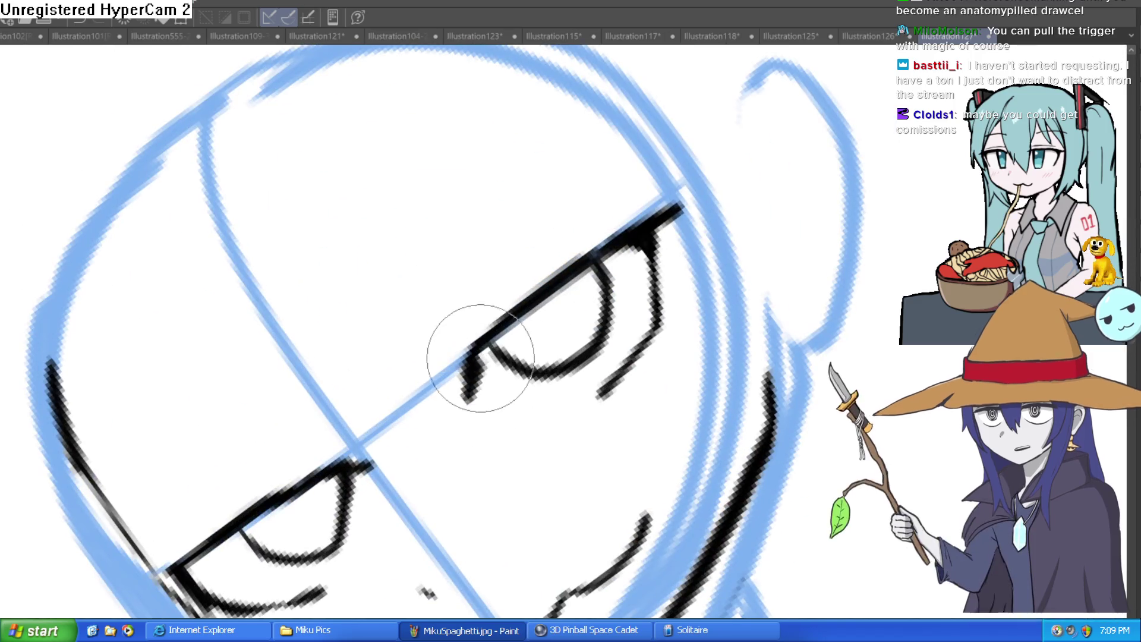
key(ctrl+z)
key(ctrl+z)
scroll(756, 201, down, 5)
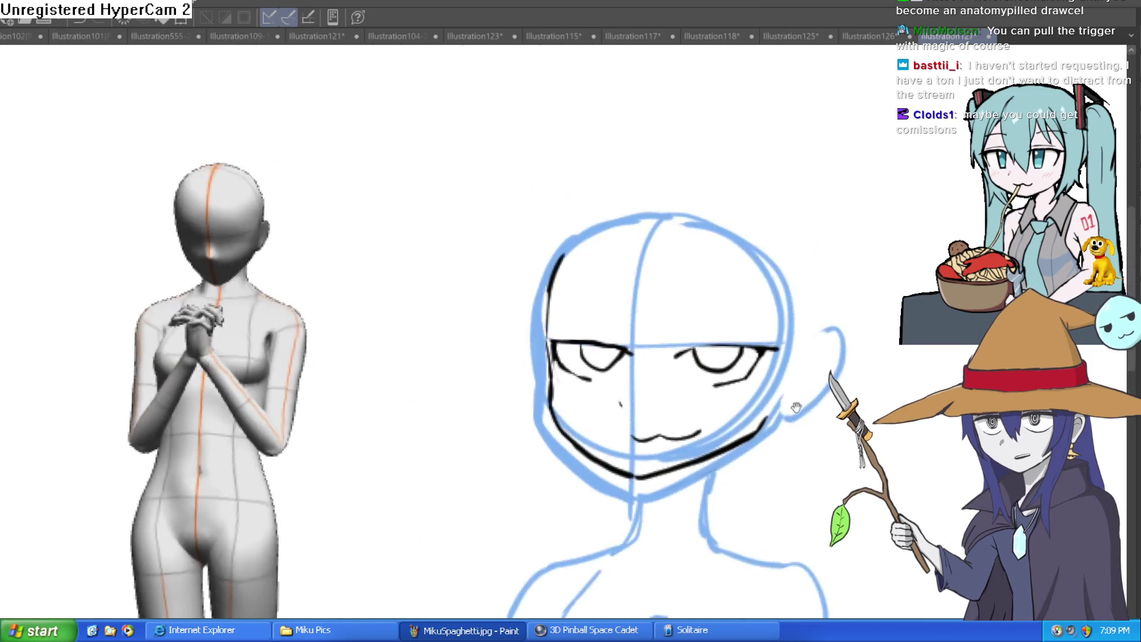
- Thicken the right upper eyelid and dot a solid black pupil into each eye
key(minus)
key(minus)
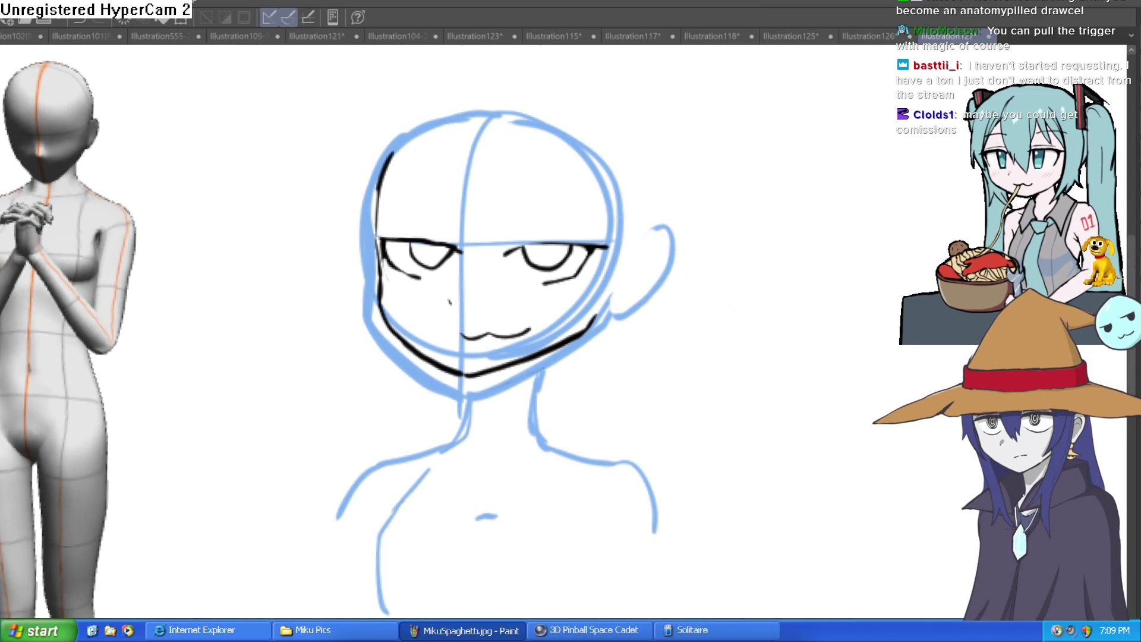
scroll(566, 289, up, 4)
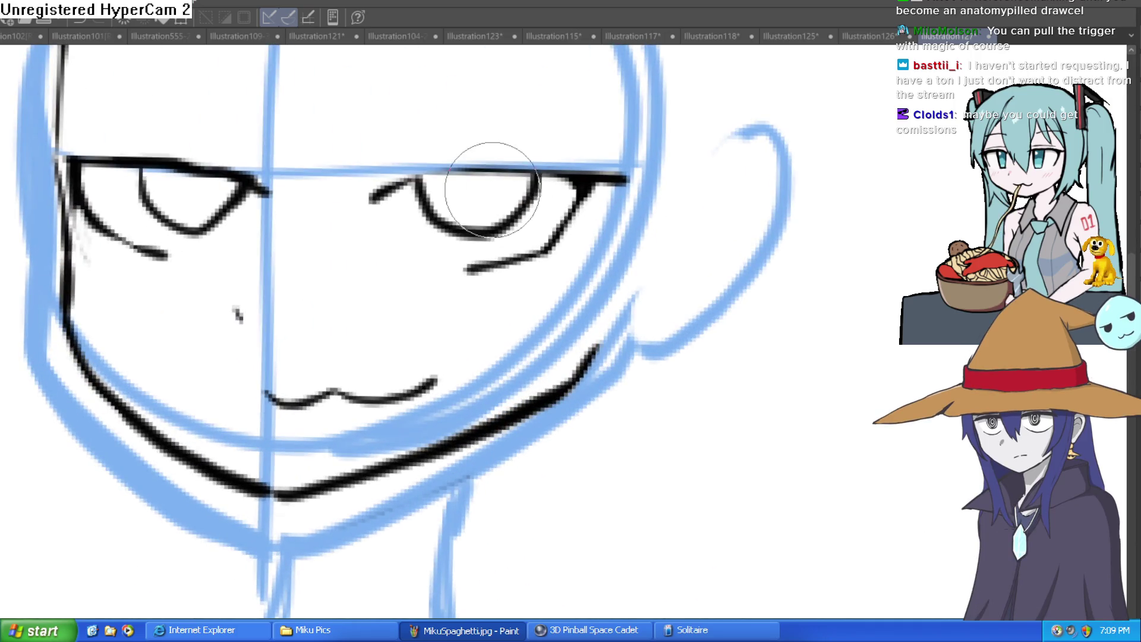
mouse_move(400, 194)
mouse_down()
mouse_move(565, 172)
mouse_move(559, 229)
mouse_up()
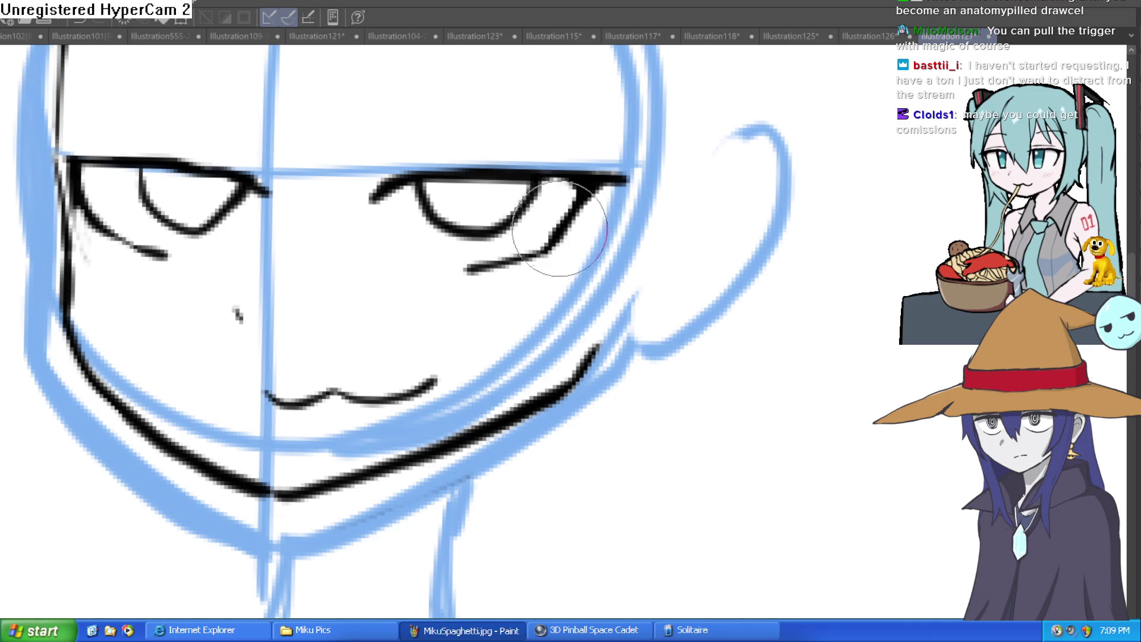
click(479, 195)
click(199, 191)
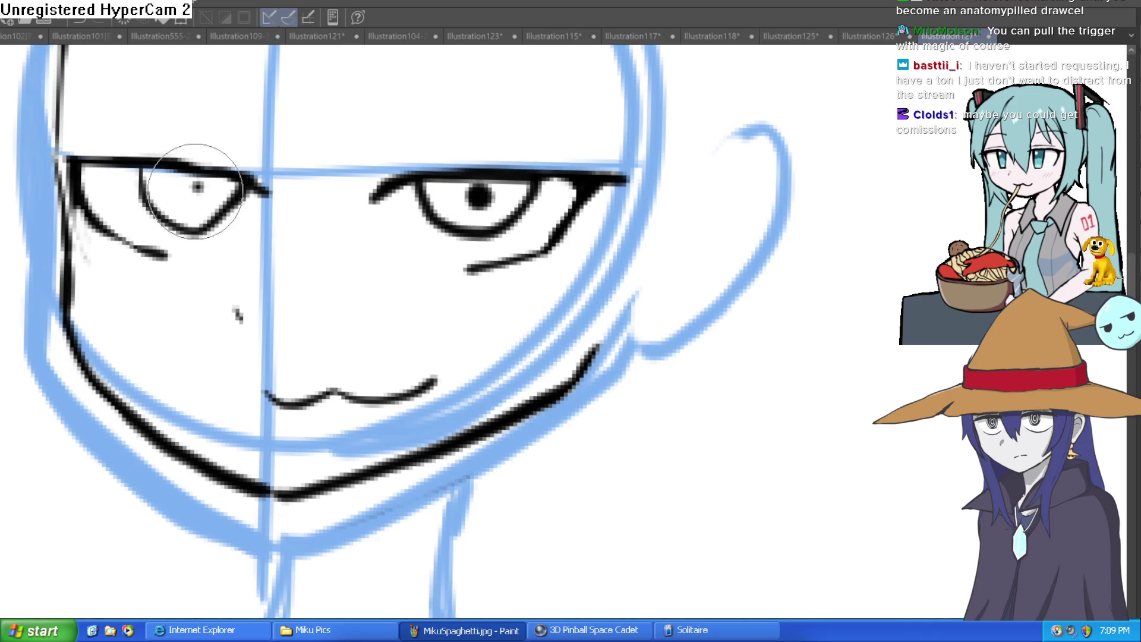
scroll(582, 182, down, 3)
mouse_move(586, 226)
mouse_down()
mouse_move(619, 196)
mouse_move(594, 237)
mouse_up()
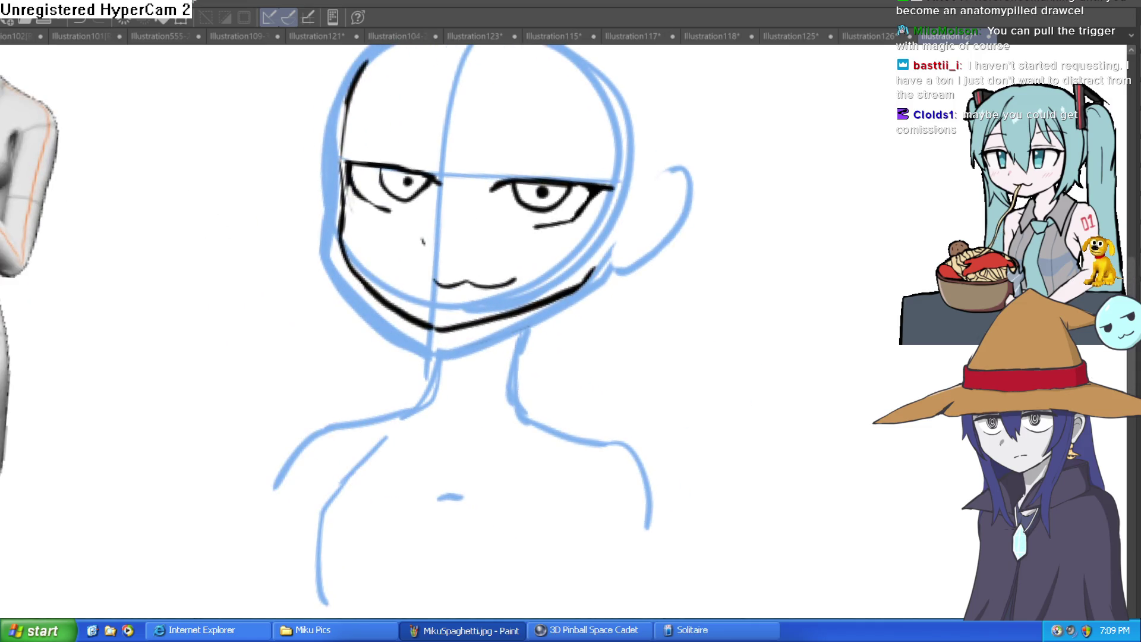
drag(13, 198, 587, 177)
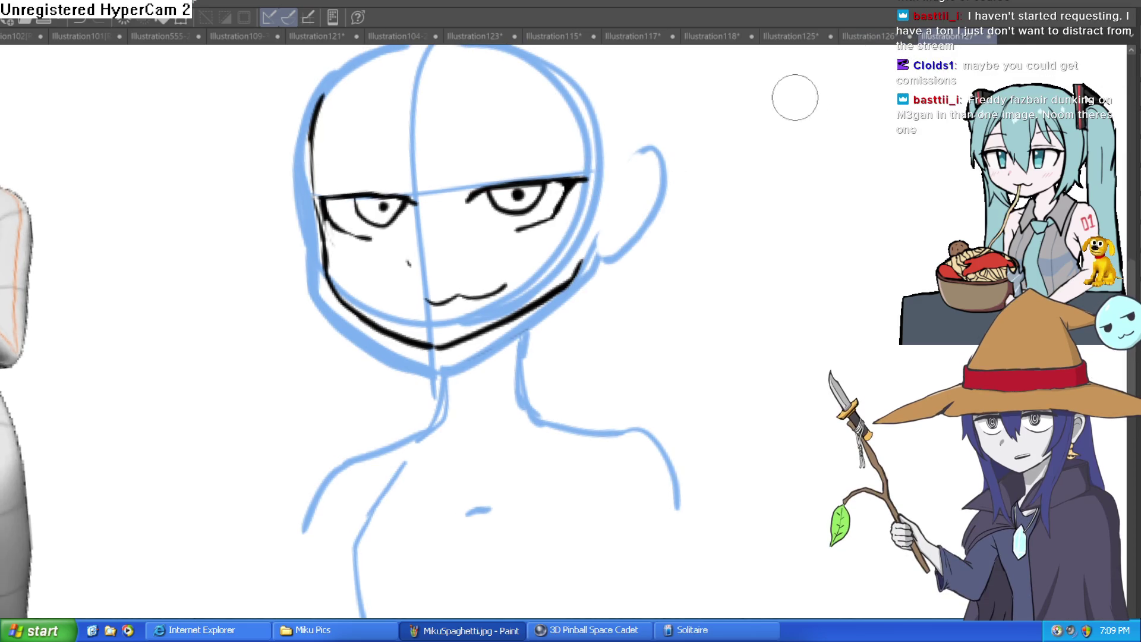
- Erase the pupils from the eyes, redoing one erase stroke
drag(733, 107, 438, 177)
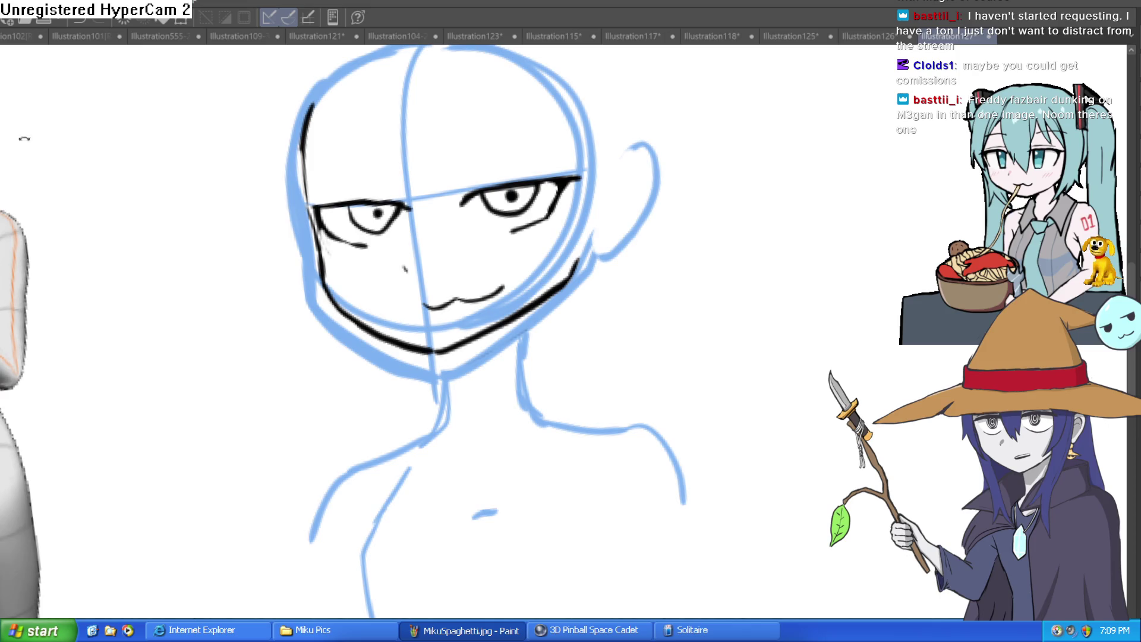
drag(594, 179, 729, 278)
scroll(729, 278, up, 5)
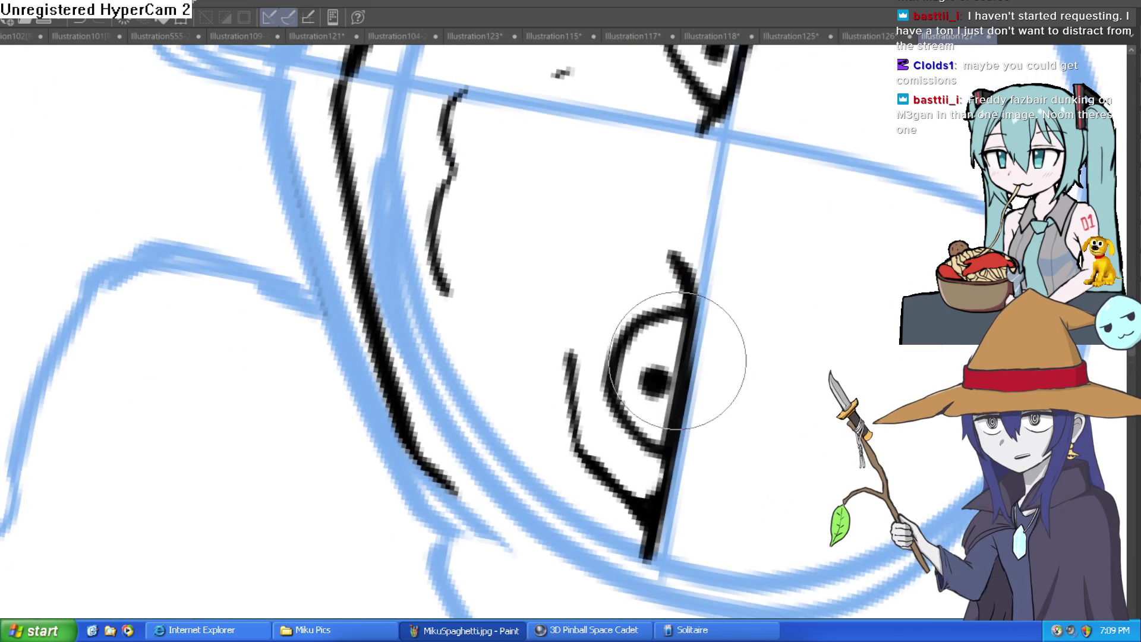
drag(668, 383, 675, 344)
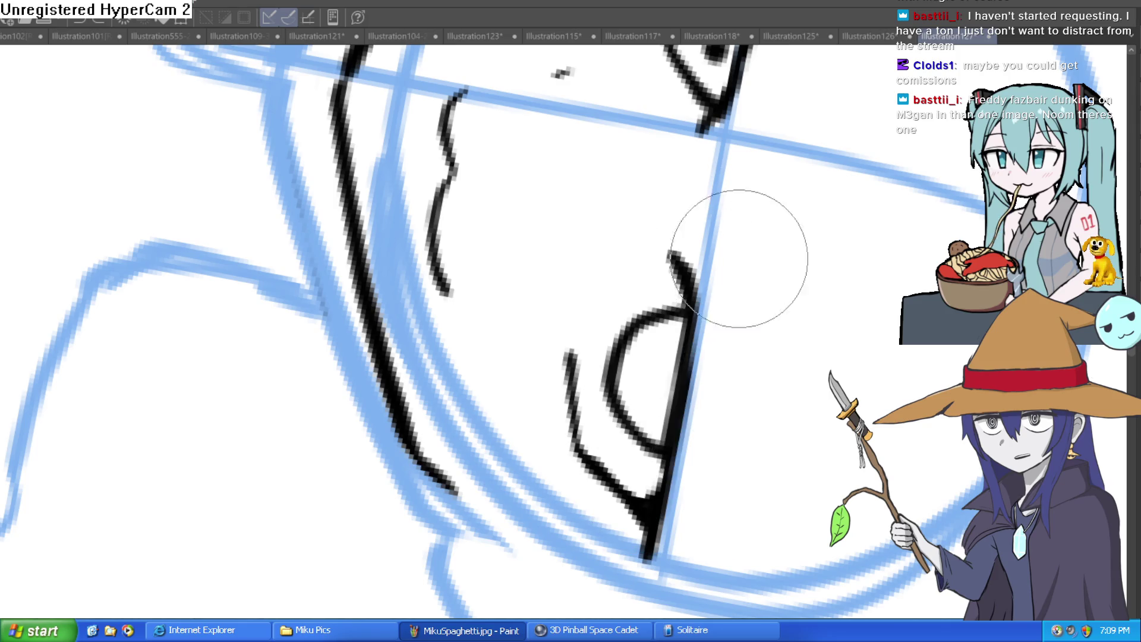
key(ctrl+z)
mouse_move(701, 242)
mouse_down()
mouse_move(655, 268)
mouse_move(668, 224)
mouse_move(659, 113)
mouse_move(682, 107)
mouse_up()
- Reset the canvas rotation to level with Ctrl+0 and recentre the face
scroll(606, 113, down, 3)
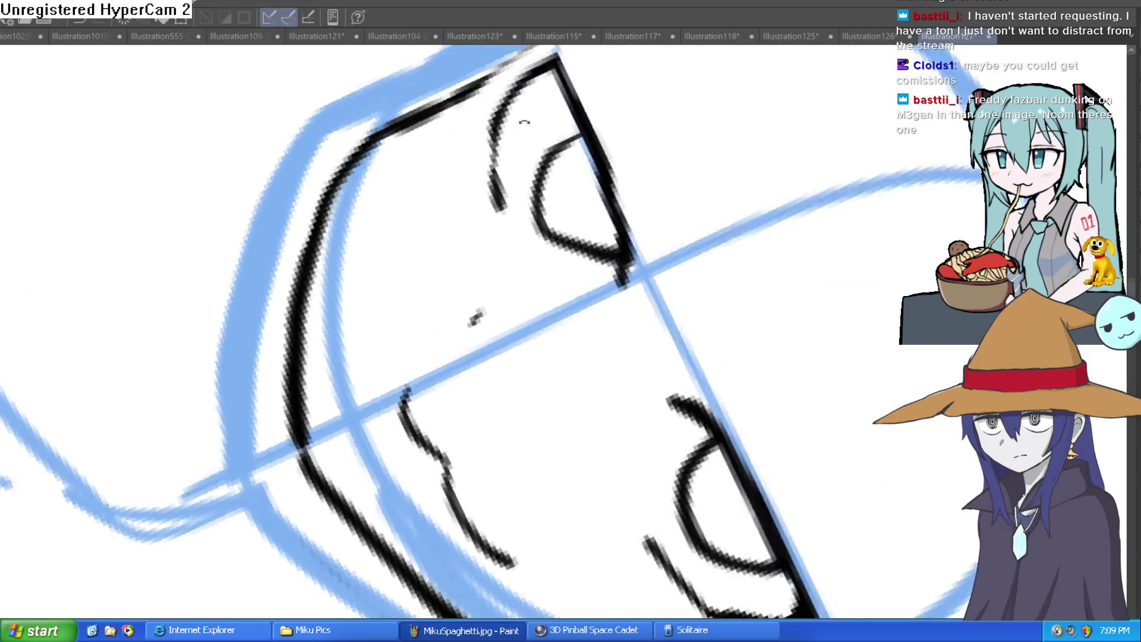
drag(650, 211, 553, 210)
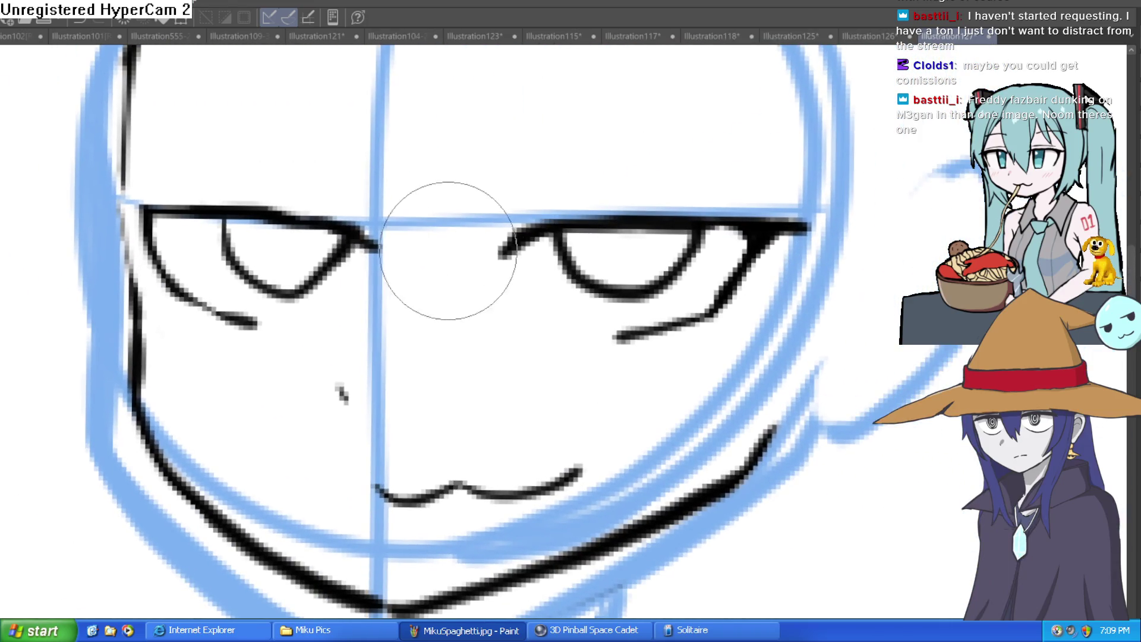
mouse_move(458, 255)
mouse_down()
mouse_move(459, 235)
mouse_move(401, 233)
mouse_up()
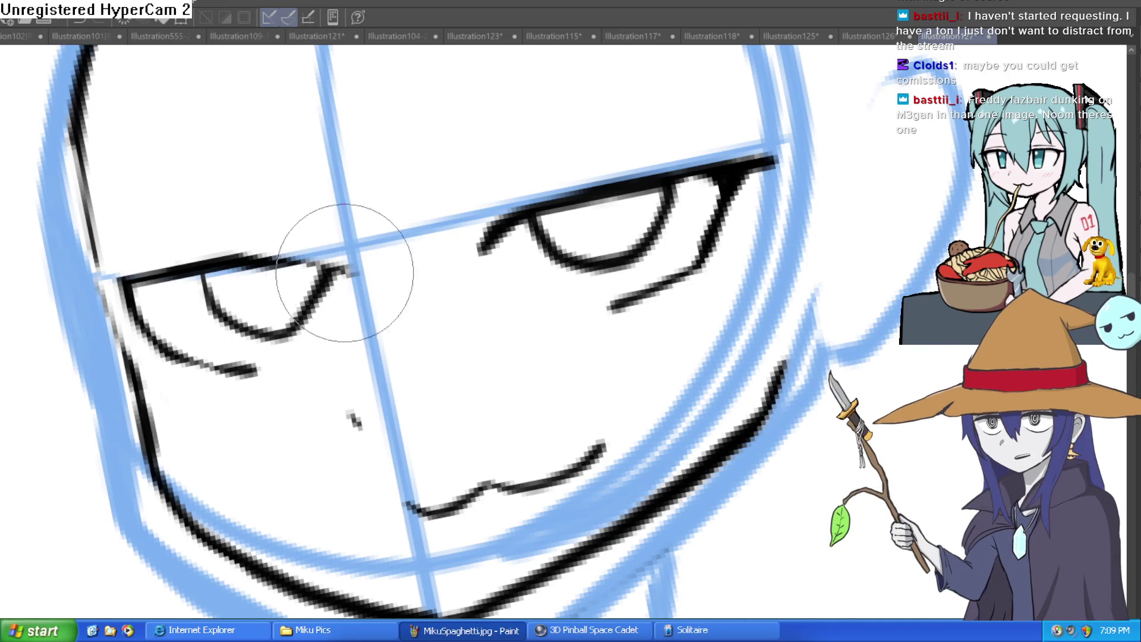
scroll(458, 271, down, 3)
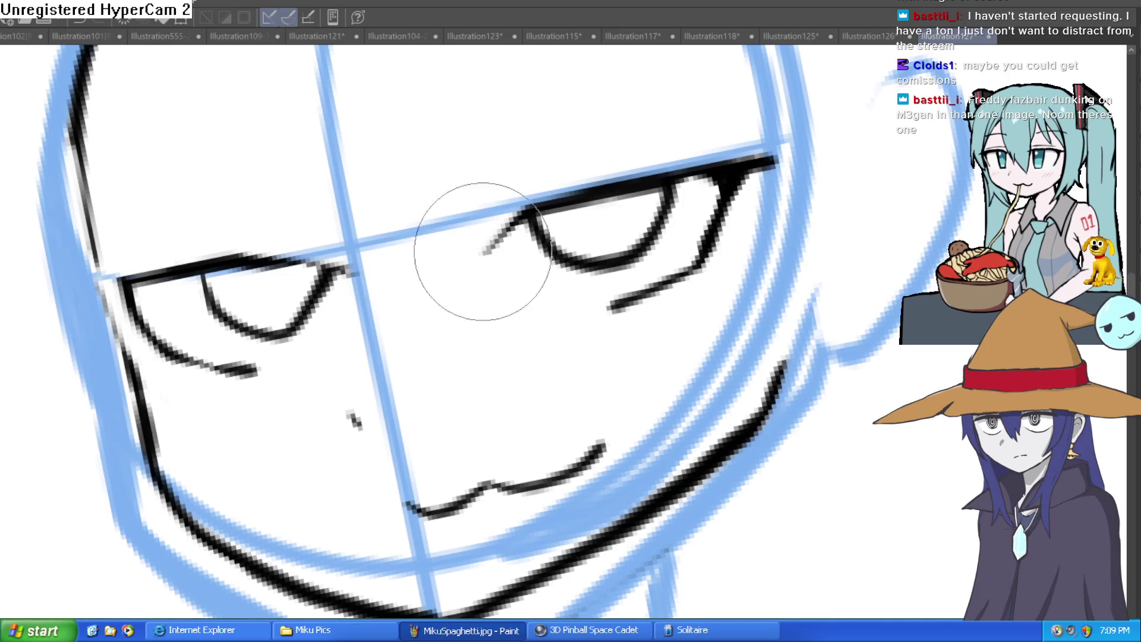
key(ctrl+0)
drag(784, 263, 750, 254)
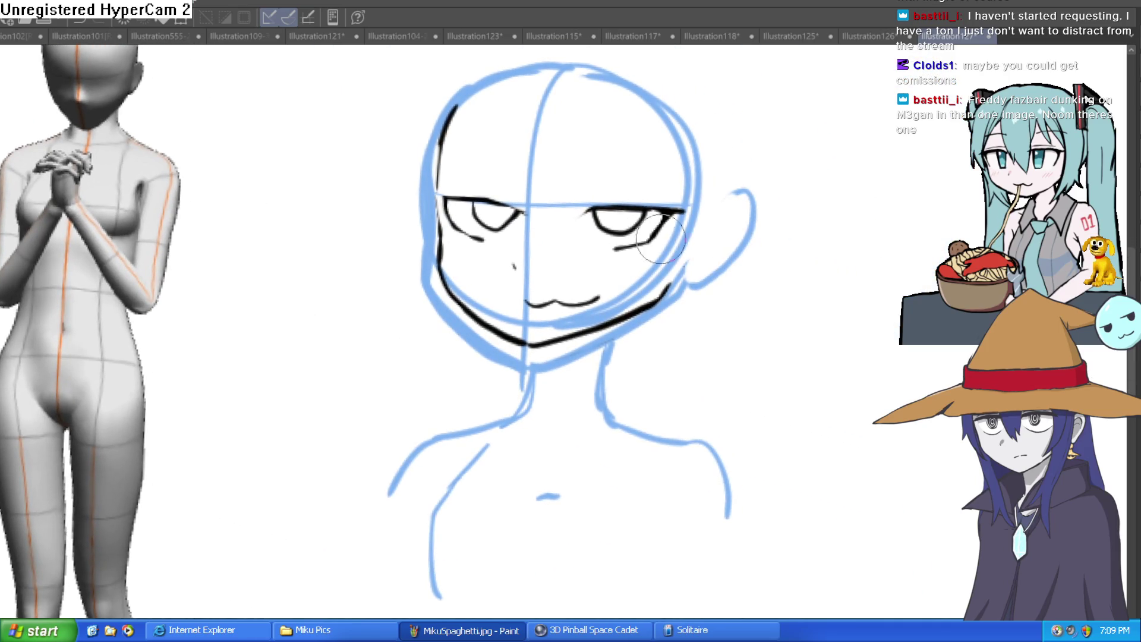
scroll(463, 224, up, 2)
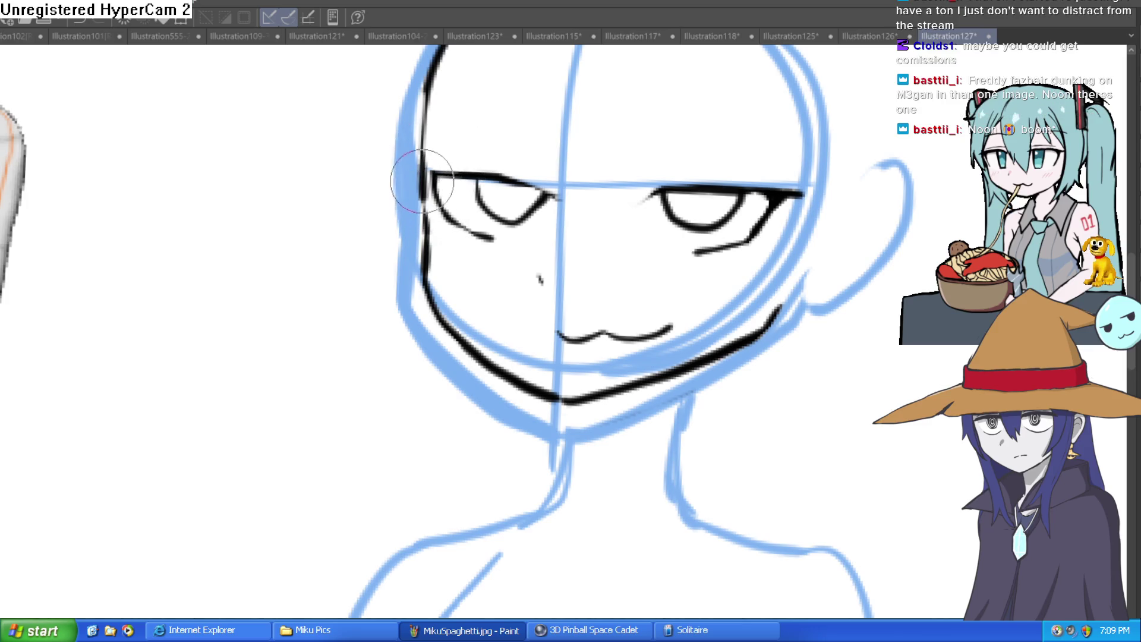
- Ink the jawline from the left cheek to the right, replacing a misplaced stroke
mouse_move(431, 232)
mouse_down()
mouse_move(441, 282)
mouse_move(559, 402)
mouse_up()
key(ctrl+z)
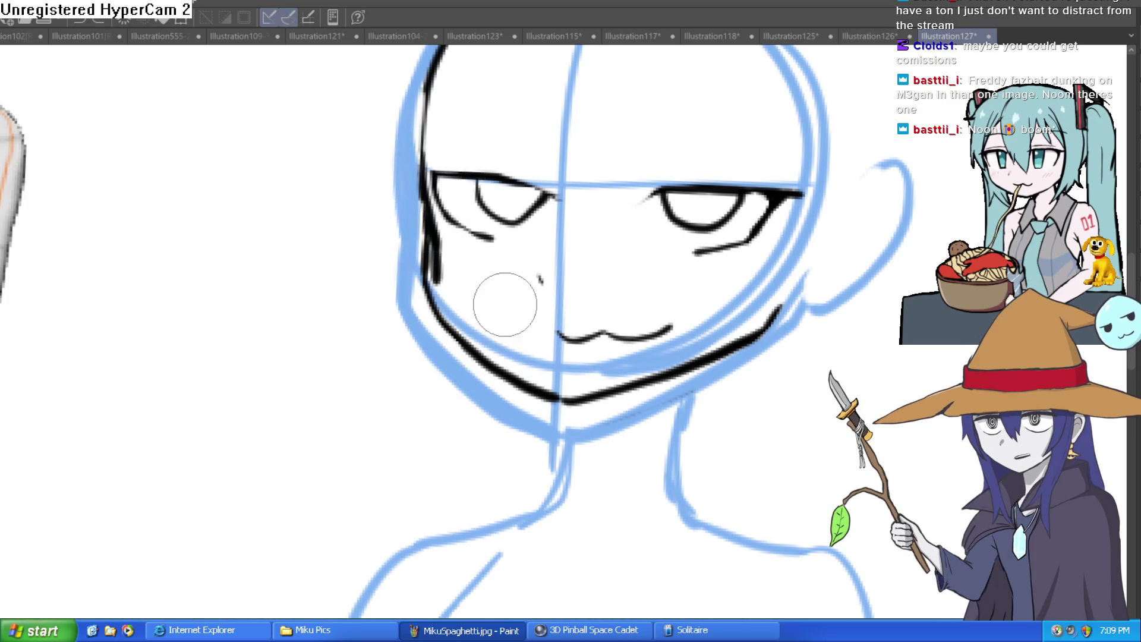
mouse_move(454, 314)
mouse_down()
mouse_move(594, 411)
mouse_move(739, 285)
mouse_move(761, 488)
mouse_move(493, 217)
mouse_up()
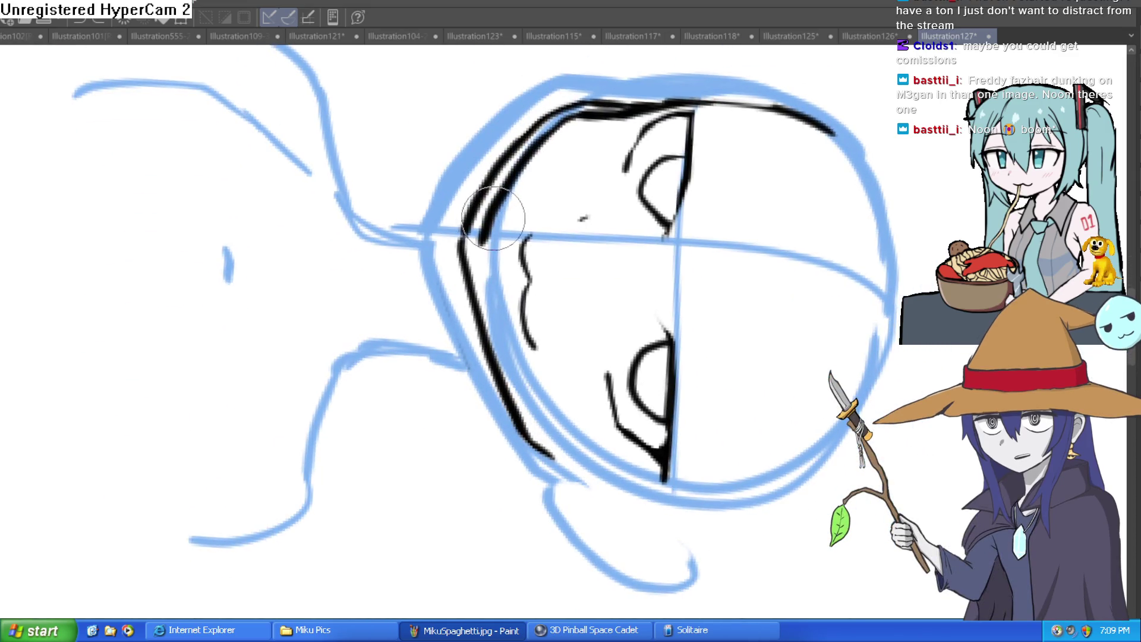
- Erase the outer left cheek line and redraw the head's left outline downward
mouse_move(476, 303)
mouse_down()
mouse_move(466, 267)
mouse_move(477, 215)
mouse_up()
drag(514, 148, 551, 112)
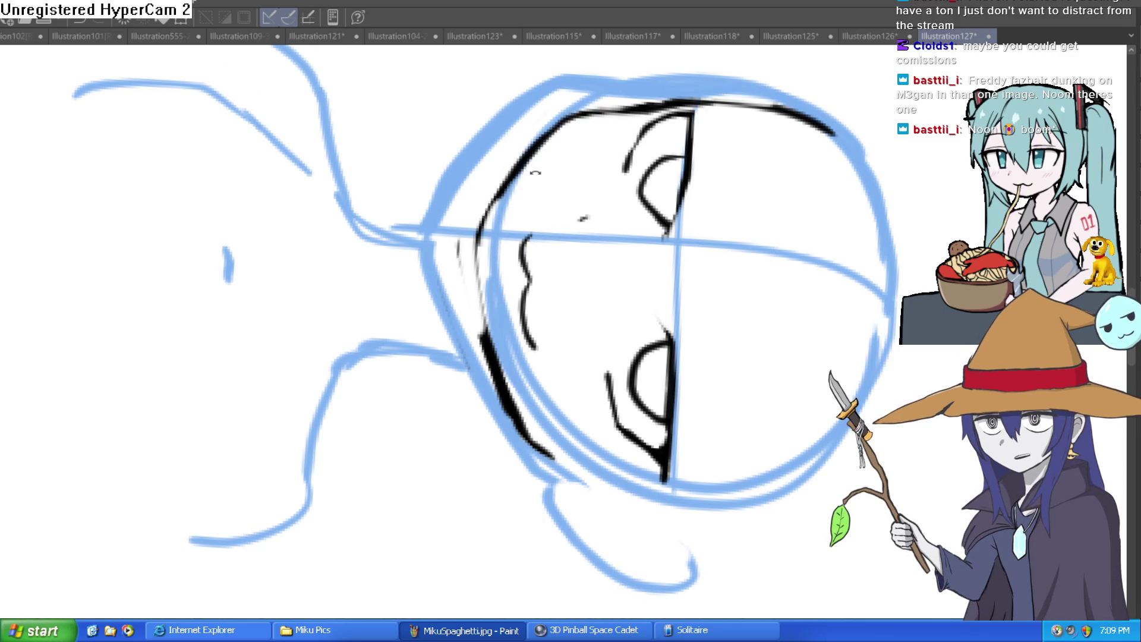
drag(535, 172, 509, 191)
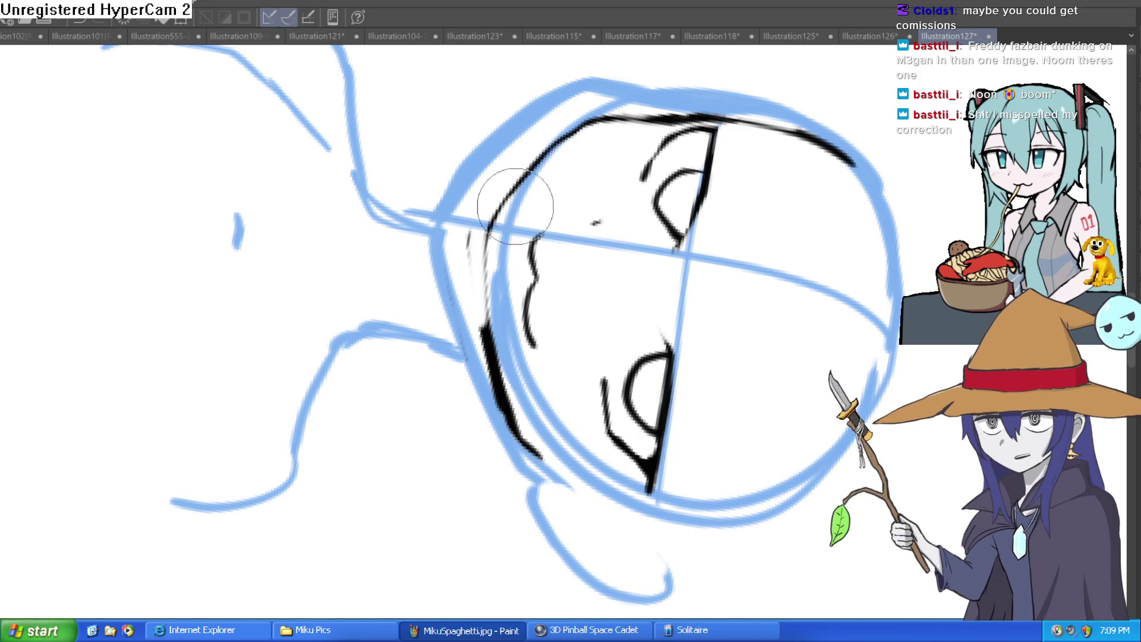
drag(476, 221, 491, 344)
scroll(504, 447, down, 5)
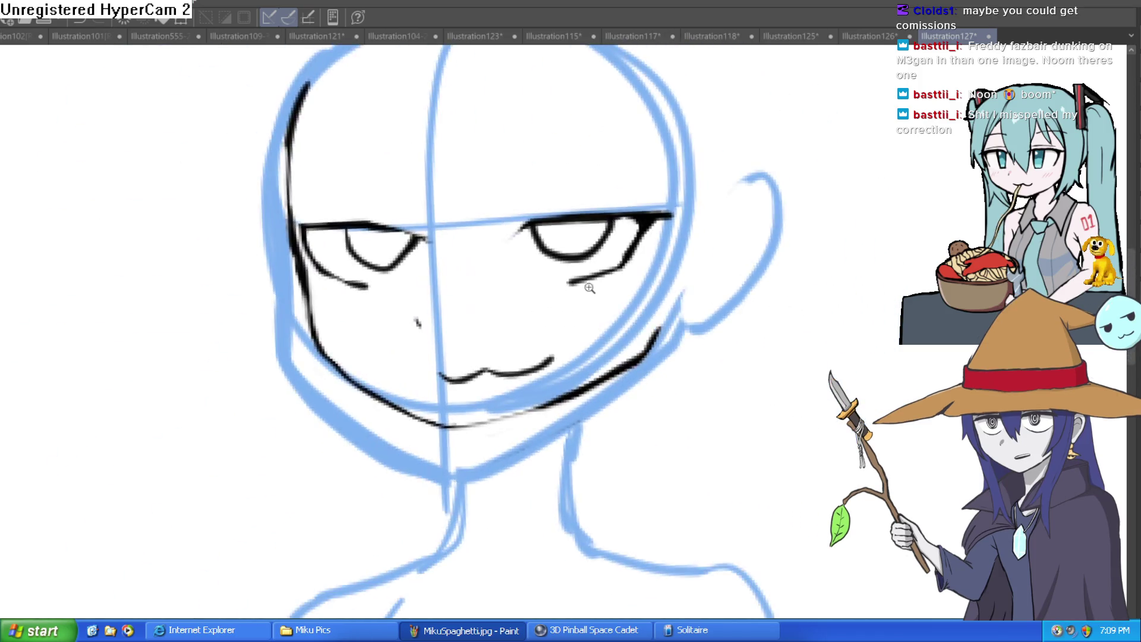
- Erase the eye's inner curve, lower lid and parts of its lower curve
scroll(548, 347, up, 5)
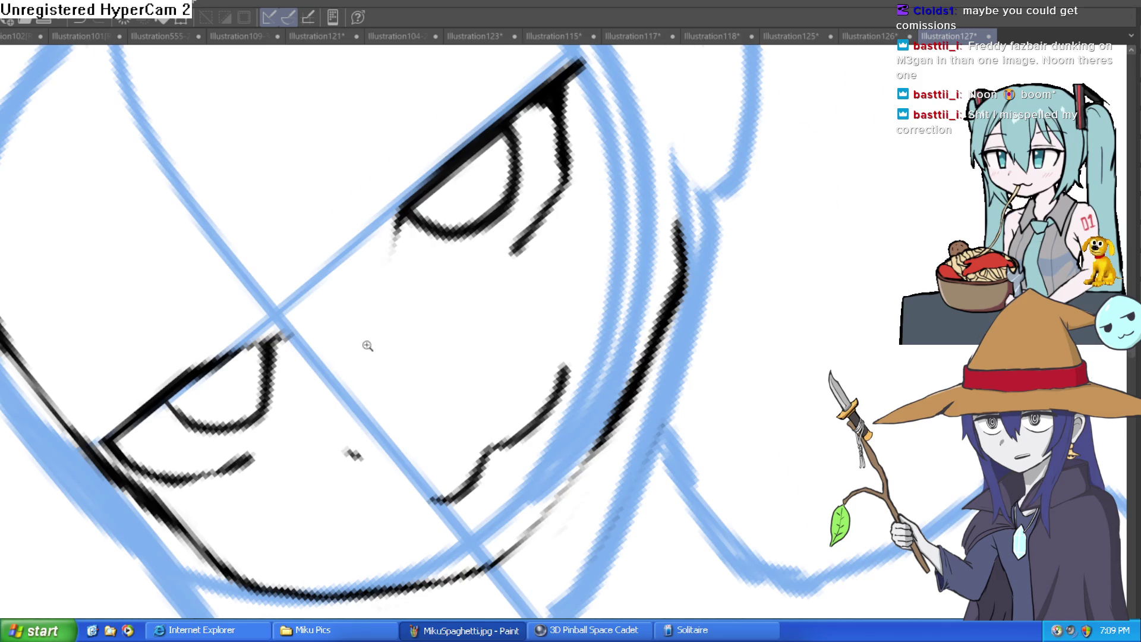
scroll(360, 351, up, 5)
mouse_move(362, 262)
mouse_down()
mouse_move(357, 331)
mouse_move(247, 416)
mouse_move(183, 331)
mouse_move(362, 285)
mouse_up()
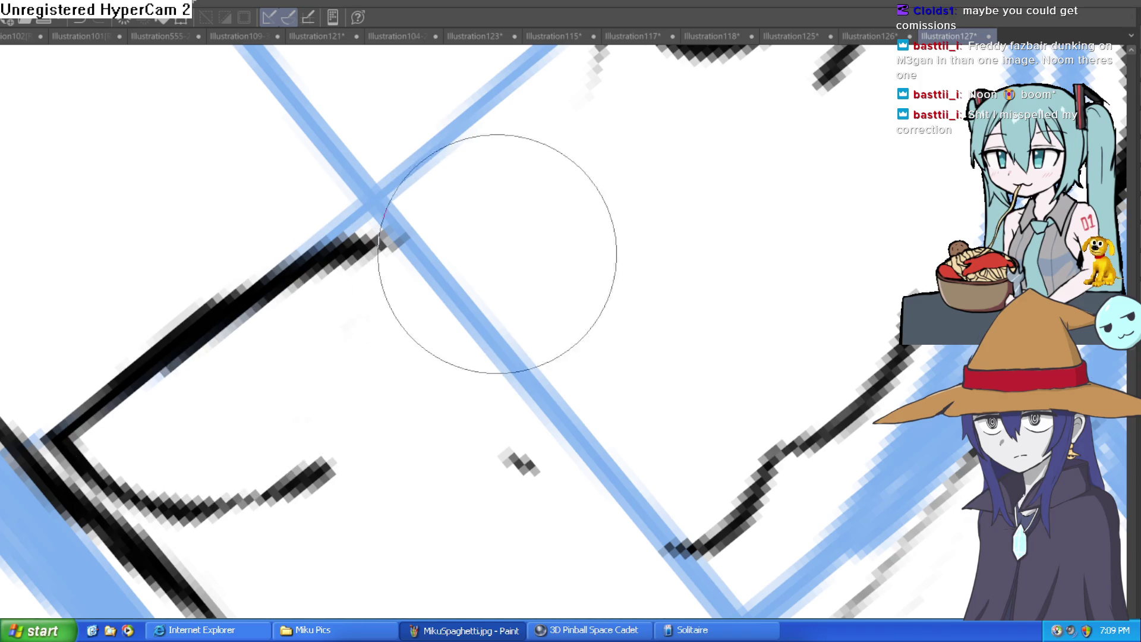
mouse_move(466, 258)
mouse_down()
mouse_move(407, 331)
mouse_move(382, 302)
mouse_move(529, 140)
mouse_move(505, 280)
mouse_up()
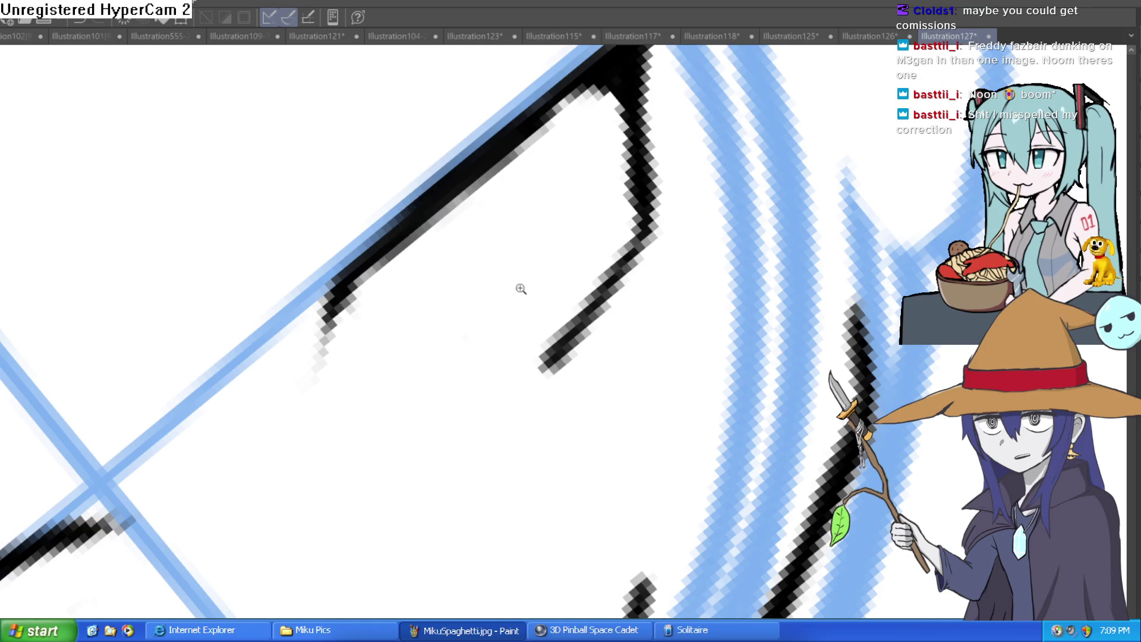
scroll(523, 287, down, 10)
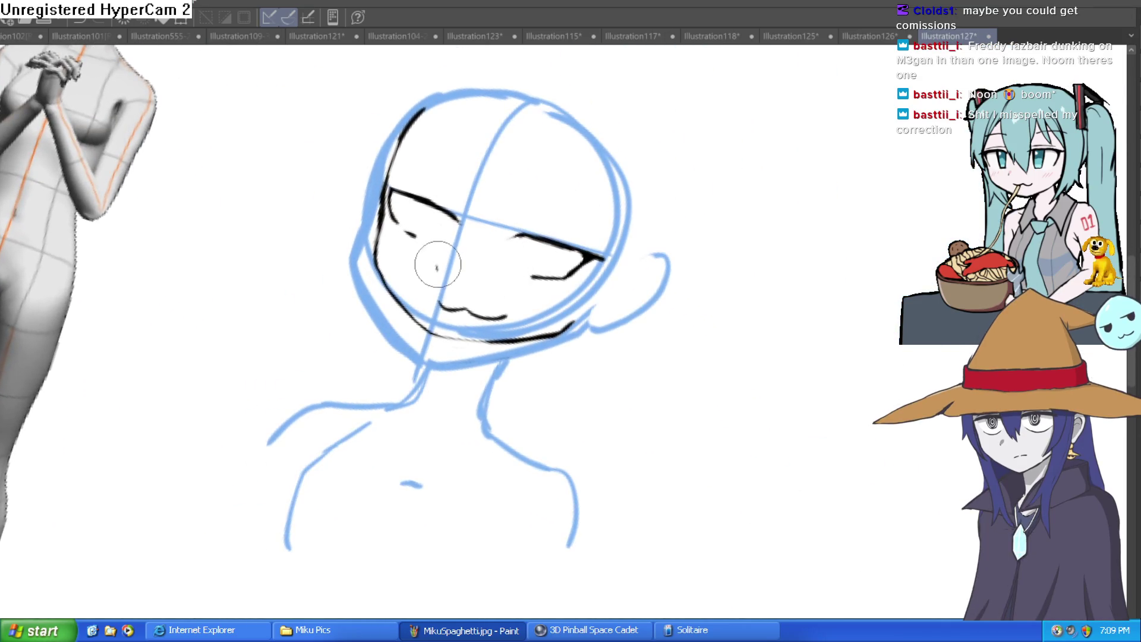
drag(581, 236, 598, 198)
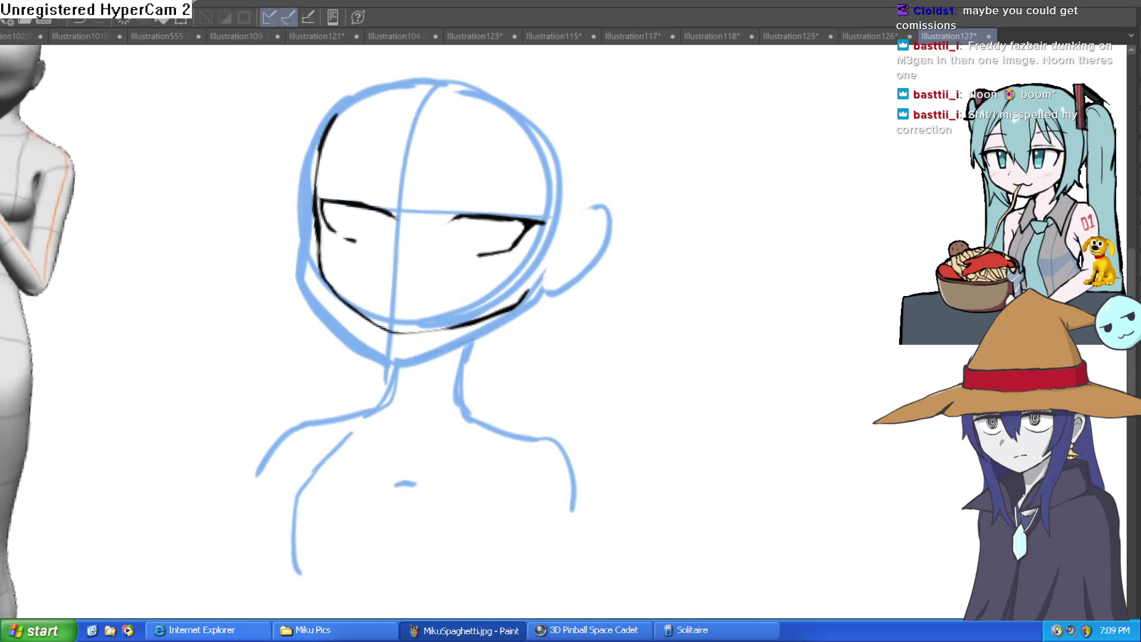
scroll(514, 198, up, 5)
- Add a short curved stroke sweeping down from the eyelid's corner
mouse_move(439, 174)
mouse_down()
mouse_move(295, 198)
mouse_move(74, 207)
mouse_up()
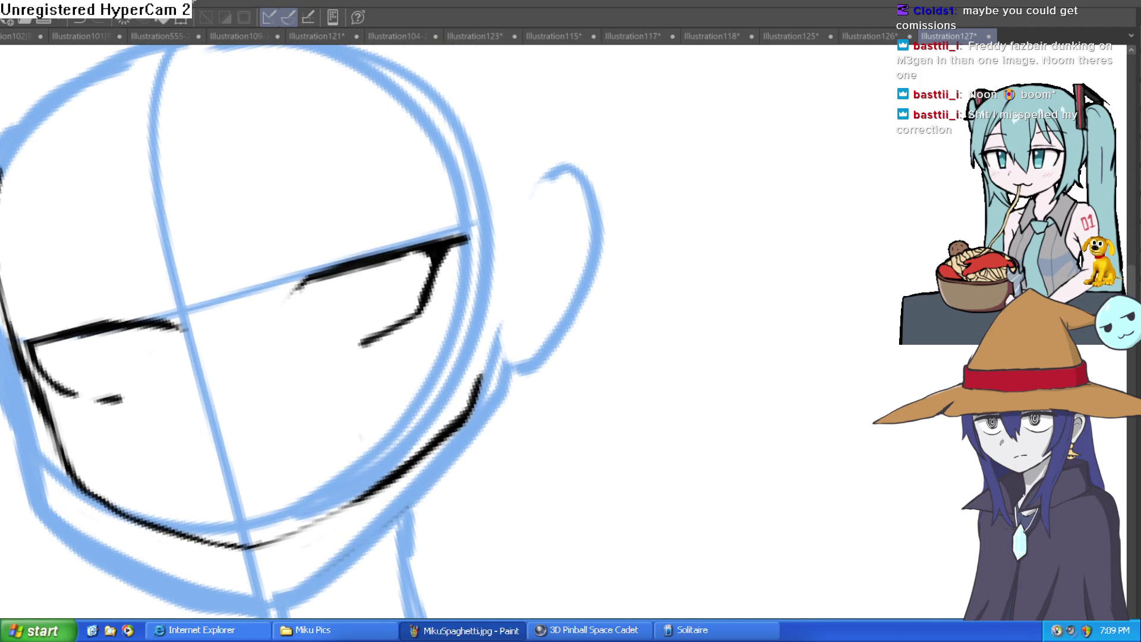
scroll(420, 227, up, 3)
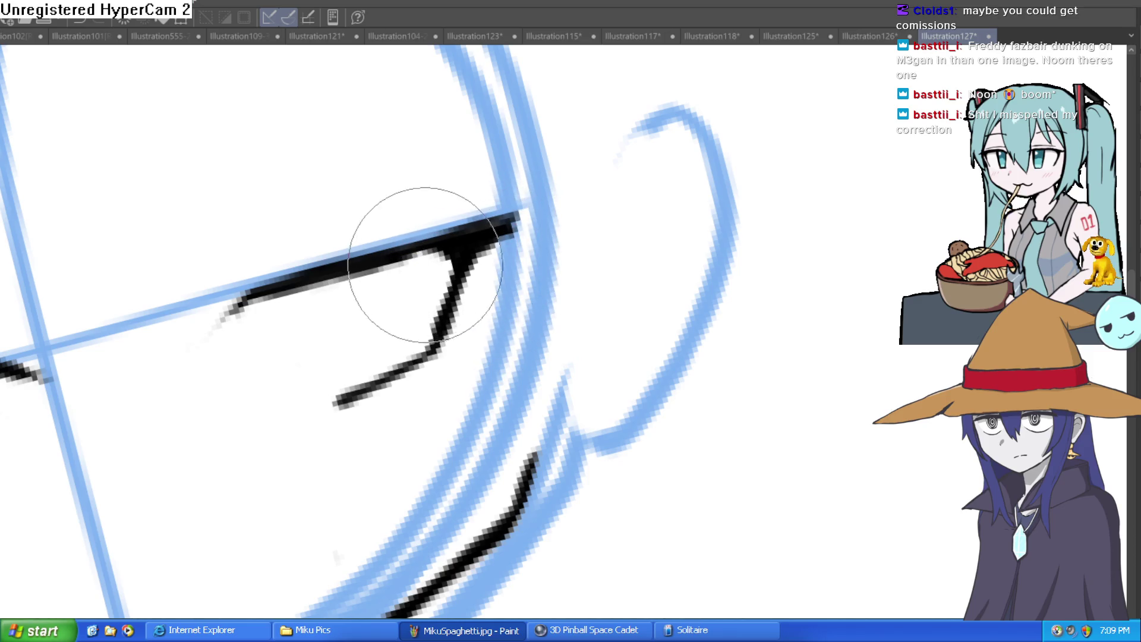
mouse_move(408, 331)
mouse_down()
mouse_move(523, 433)
mouse_move(339, 497)
mouse_move(832, 245)
mouse_move(509, 288)
mouse_up()
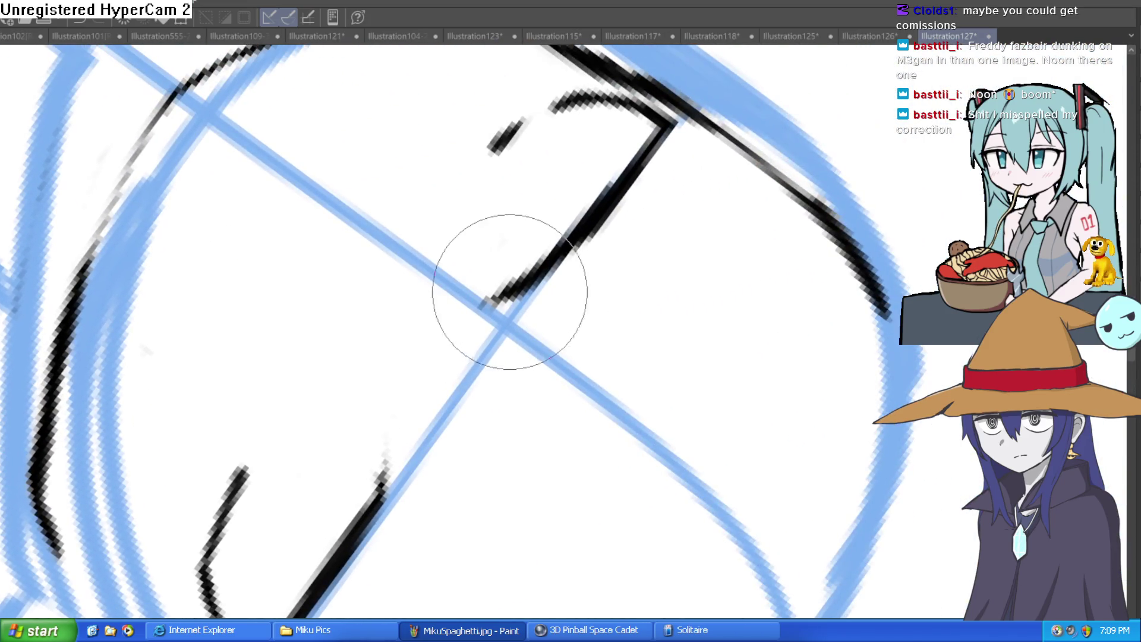
mouse_move(619, 160)
mouse_down()
mouse_move(305, 190)
mouse_move(277, 137)
mouse_move(629, 211)
mouse_move(637, 309)
mouse_move(499, 280)
mouse_up()
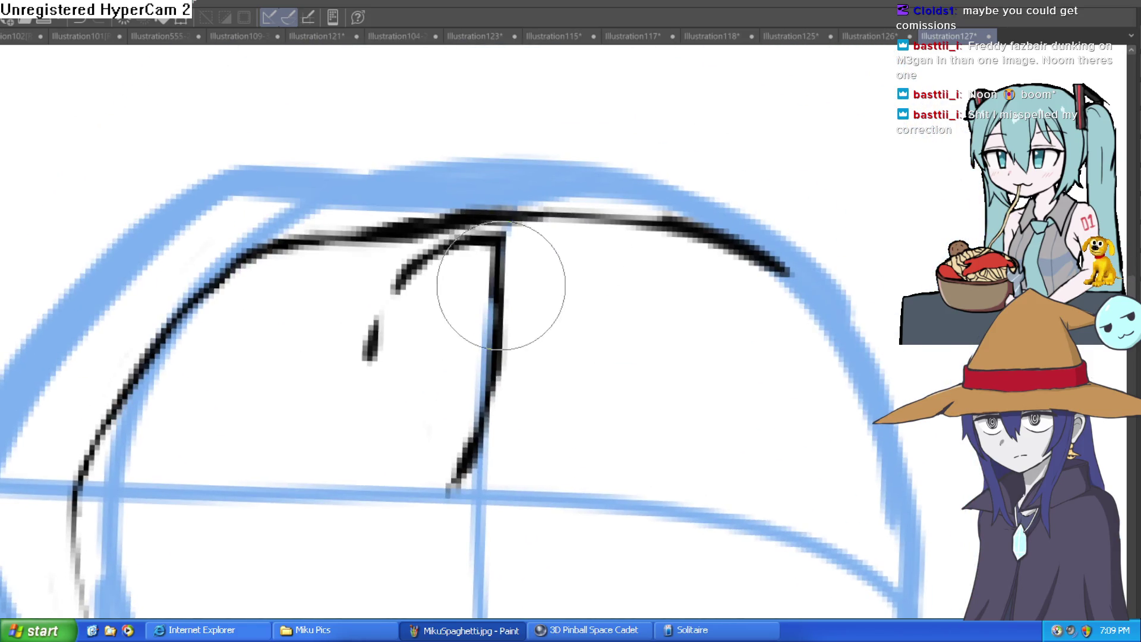
mouse_move(505, 205)
mouse_down()
mouse_move(484, 247)
mouse_move(394, 298)
mouse_move(693, 224)
mouse_move(704, 199)
mouse_move(479, 359)
mouse_move(305, 446)
mouse_move(395, 375)
mouse_move(324, 412)
mouse_move(305, 441)
mouse_move(254, 436)
mouse_up()
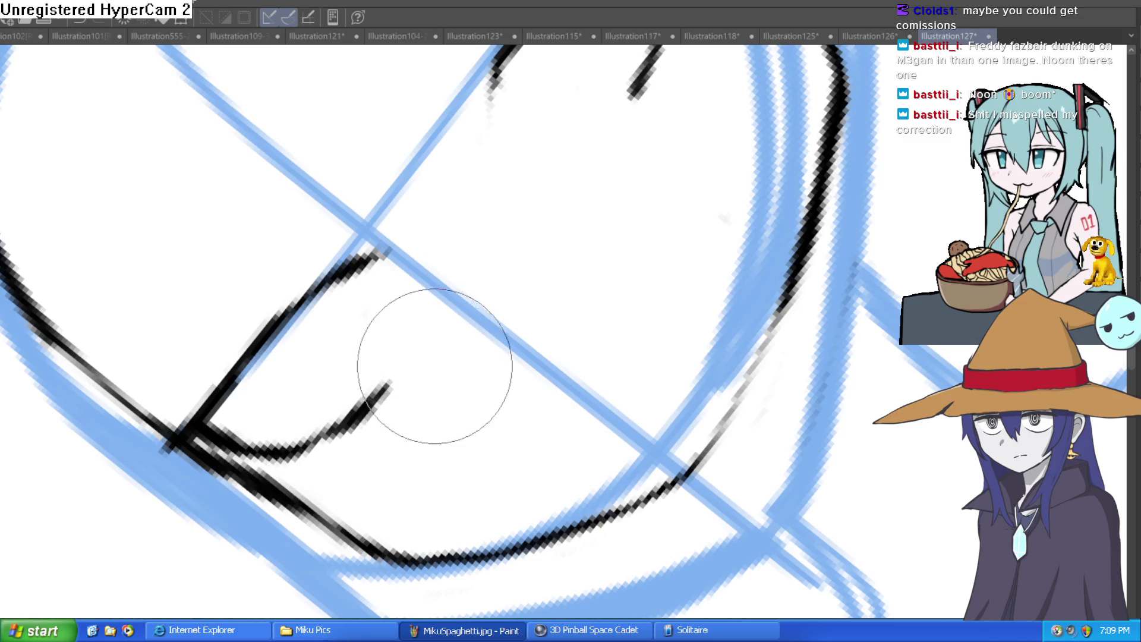
mouse_move(466, 338)
mouse_down()
mouse_move(619, 265)
mouse_move(522, 224)
mouse_move(354, 193)
mouse_move(295, 152)
mouse_up()
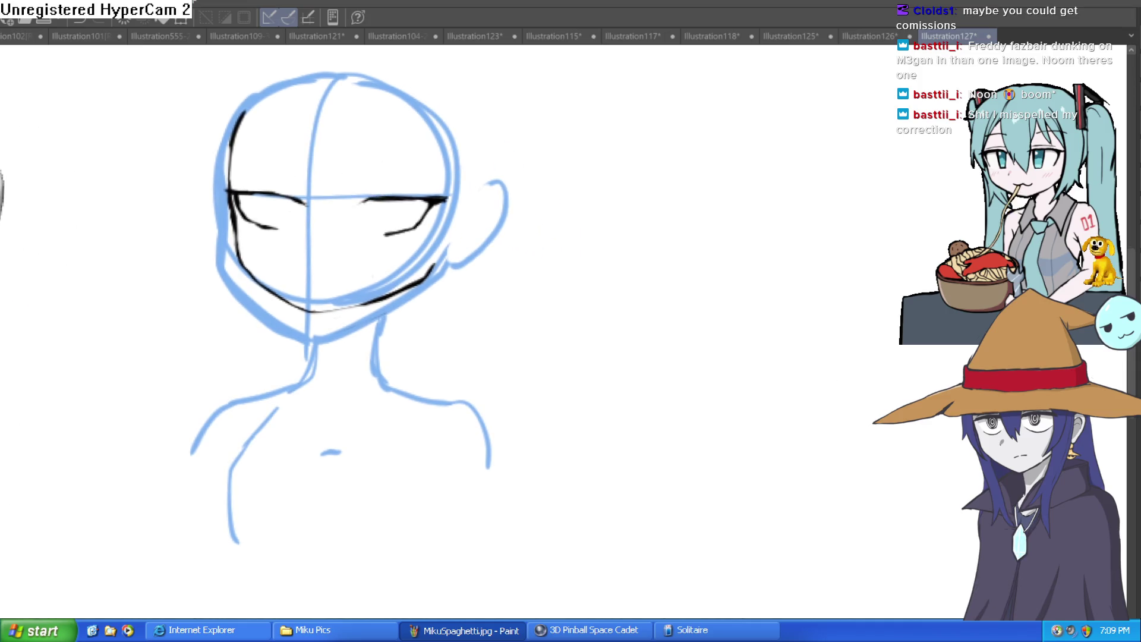
click(259, 226)
- Redraw a thick jawline from the left cheek to the chin and erase its left end
mouse_move(208, 260)
mouse_down()
mouse_move(291, 375)
mouse_move(382, 407)
mouse_move(551, 350)
mouse_up()
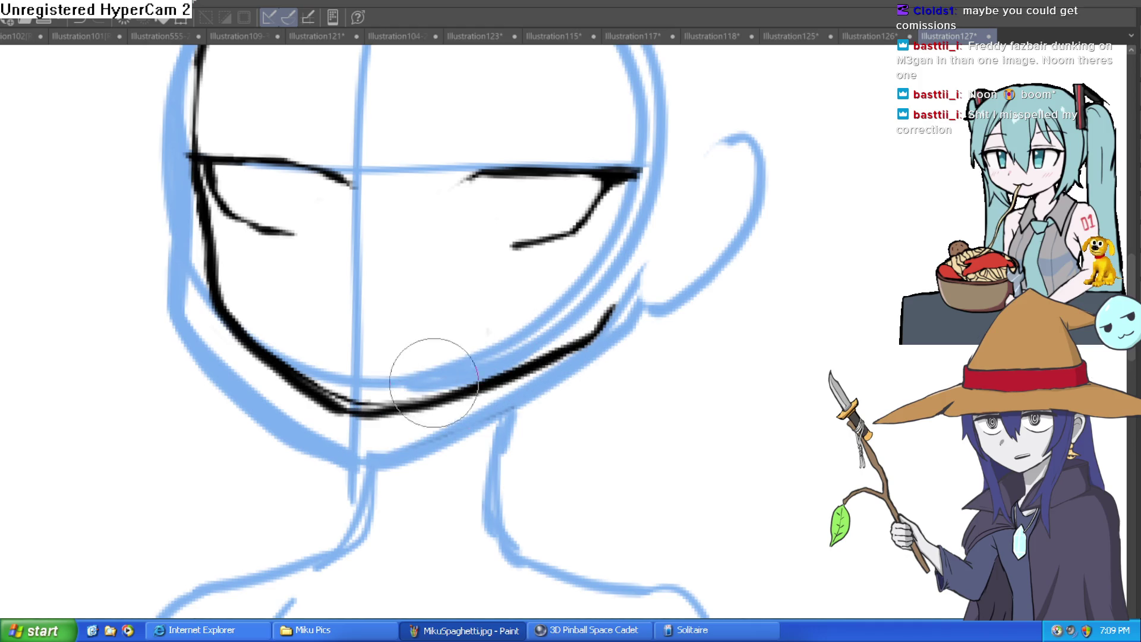
mouse_move(321, 386)
mouse_down()
mouse_move(230, 305)
mouse_move(216, 228)
mouse_up()
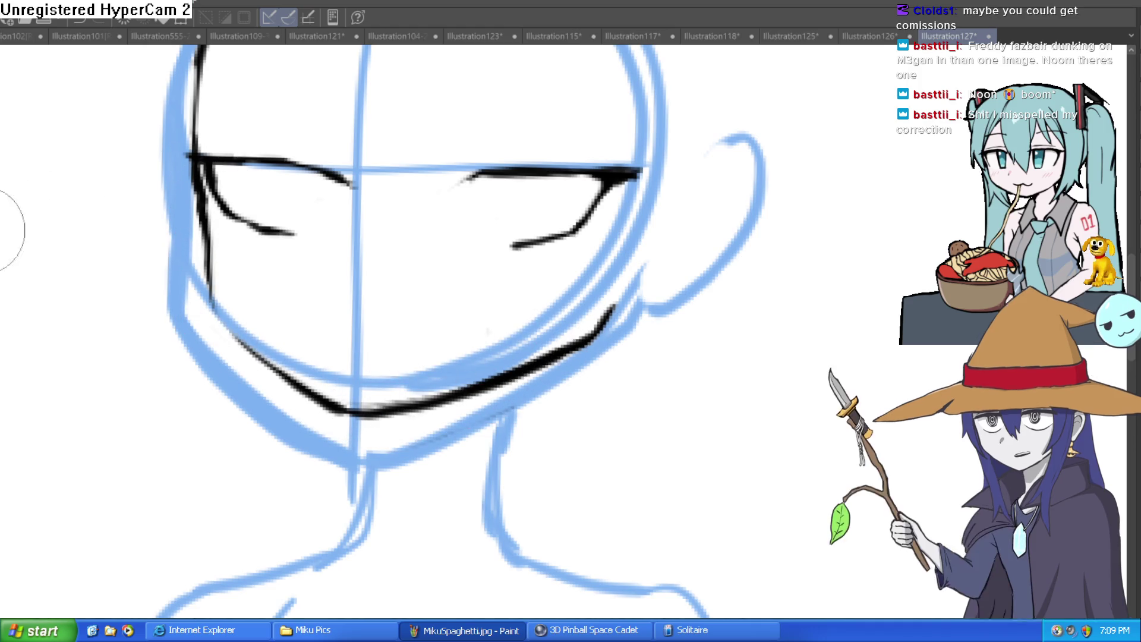
scroll(359, 148, up, 3)
- Draw U-shaped eye outlines under both lids, then undo the pupil dots
mouse_move(247, 167)
mouse_down()
mouse_move(250, 183)
mouse_move(363, 181)
mouse_up()
scroll(594, 311, up, 3)
drag(595, 310, 488, 308)
mouse_move(518, 178)
mouse_down()
mouse_move(612, 204)
mouse_move(651, 176)
mouse_up()
click(578, 198)
scroll(522, 153, down, 2)
click(110, 181)
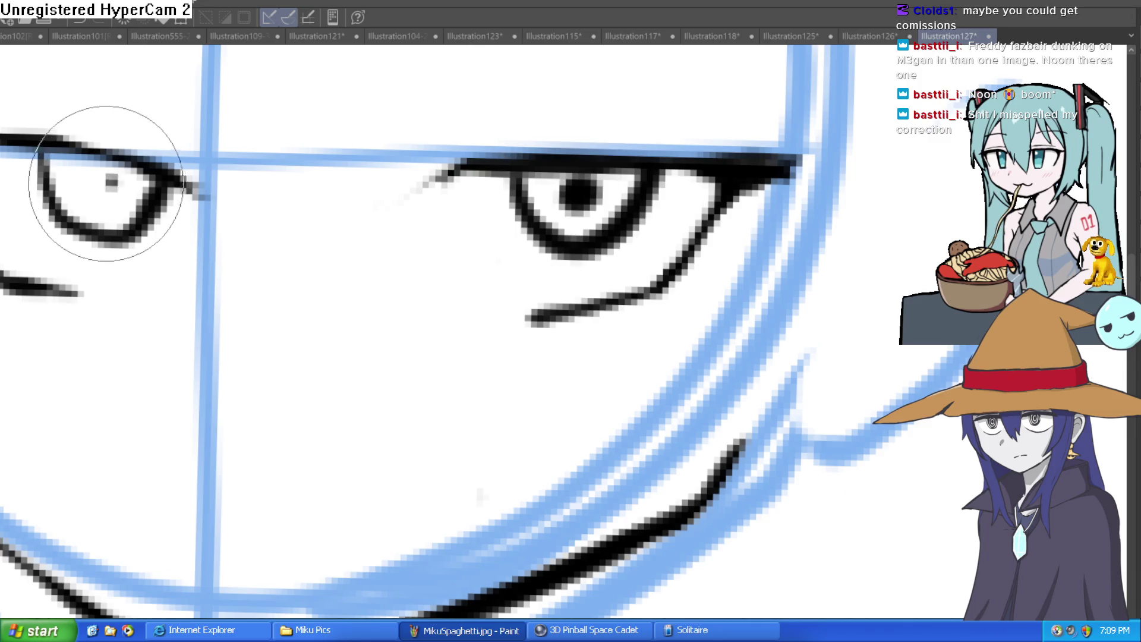
scroll(487, 173, down, 3)
drag(486, 173, 417, 168)
key(ctrl+z)
key(ctrl+z)
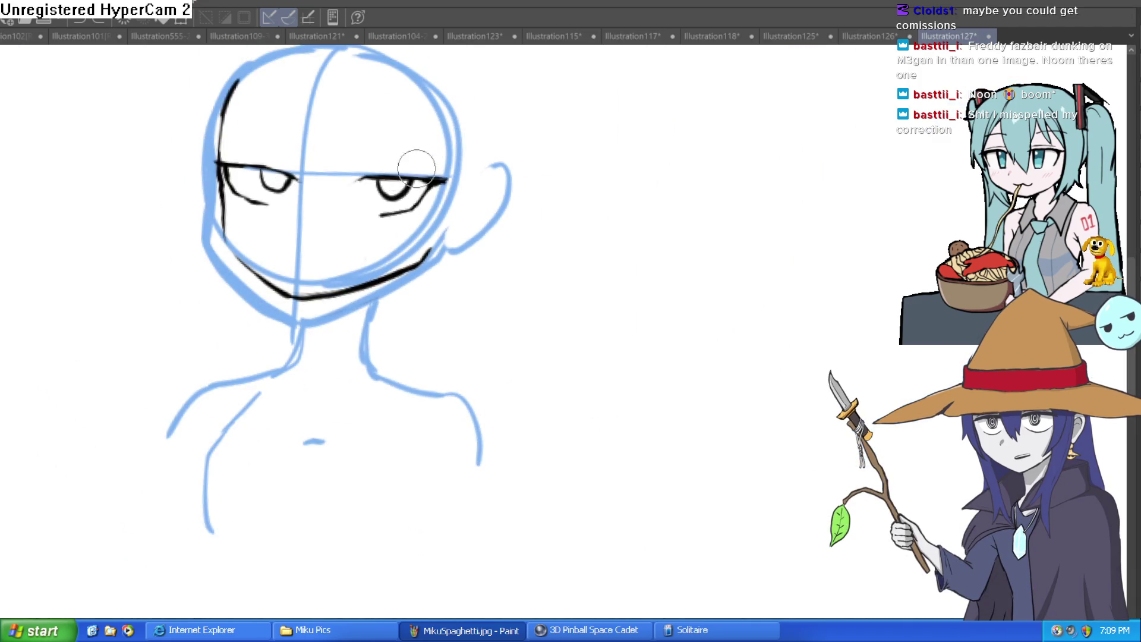
- Redraw both U-shaped eye outlines, leaving the irises hollow and the right outline darker
scroll(268, 176, up, 5)
drag(259, 148, 335, 163)
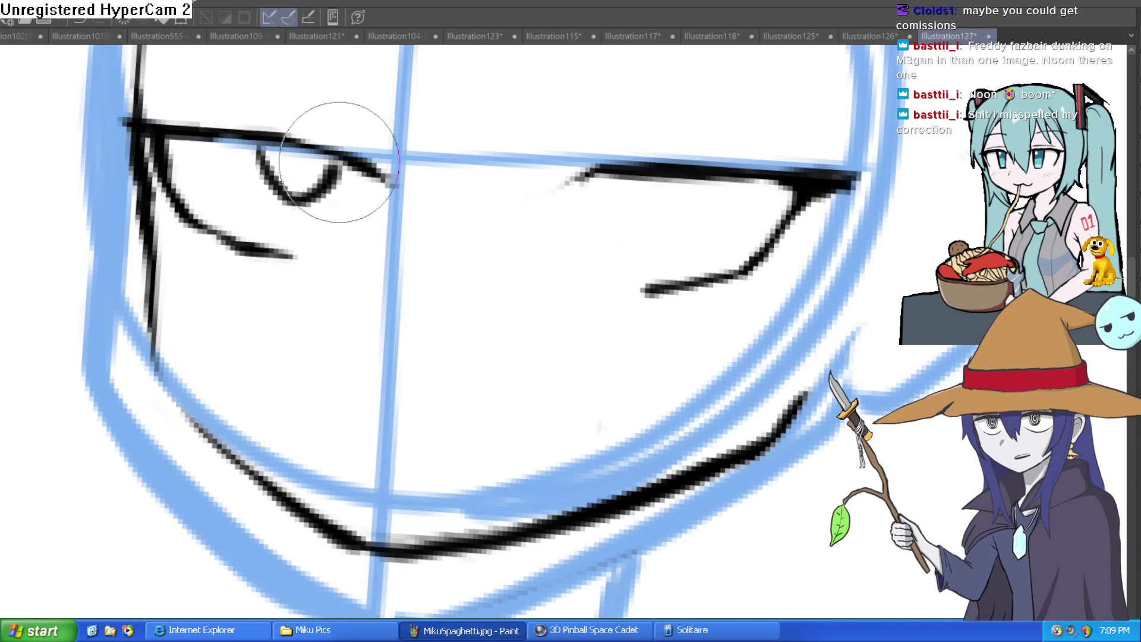
mouse_move(599, 176)
mouse_down()
mouse_move(652, 234)
mouse_move(707, 189)
mouse_up()
click(654, 196)
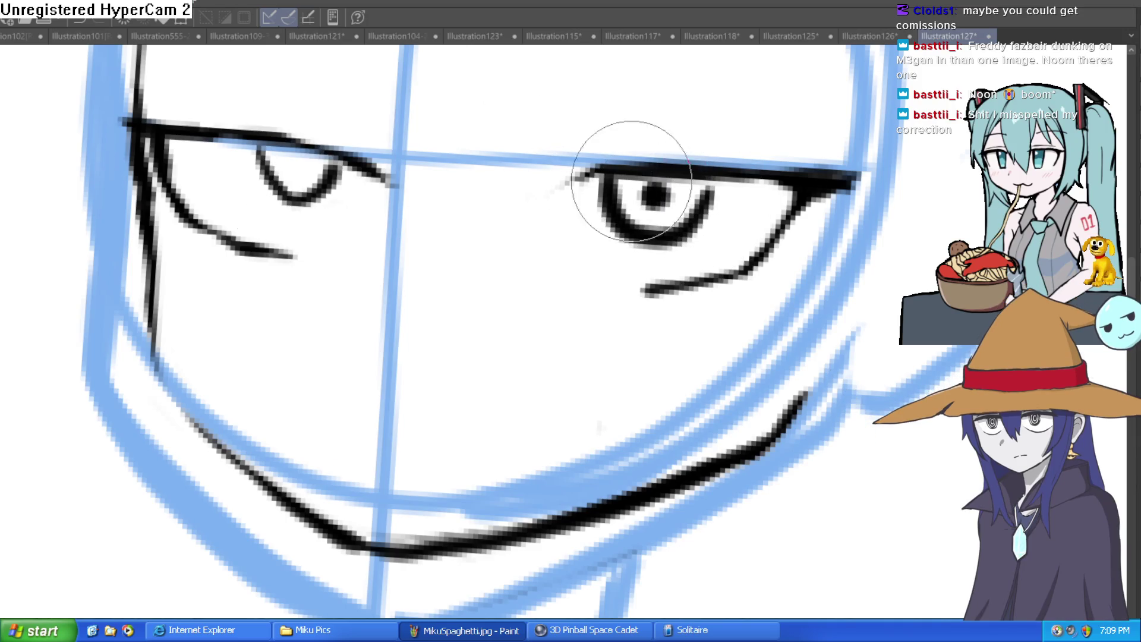
mouse_move(263, 156)
mouse_down()
mouse_move(267, 184)
mouse_move(345, 166)
mouse_move(255, 179)
mouse_move(280, 217)
mouse_move(331, 178)
mouse_move(296, 198)
mouse_up()
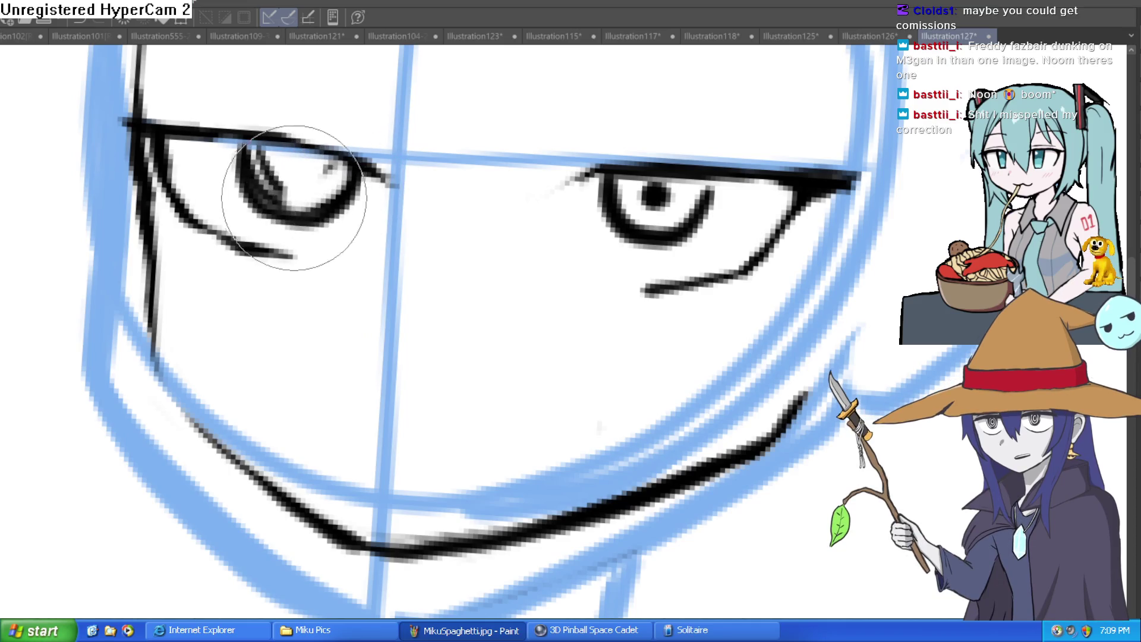
key(ctrl+z)
mouse_move(696, 200)
mouse_down()
mouse_move(624, 204)
mouse_move(683, 198)
mouse_move(617, 216)
mouse_move(615, 200)
mouse_up()
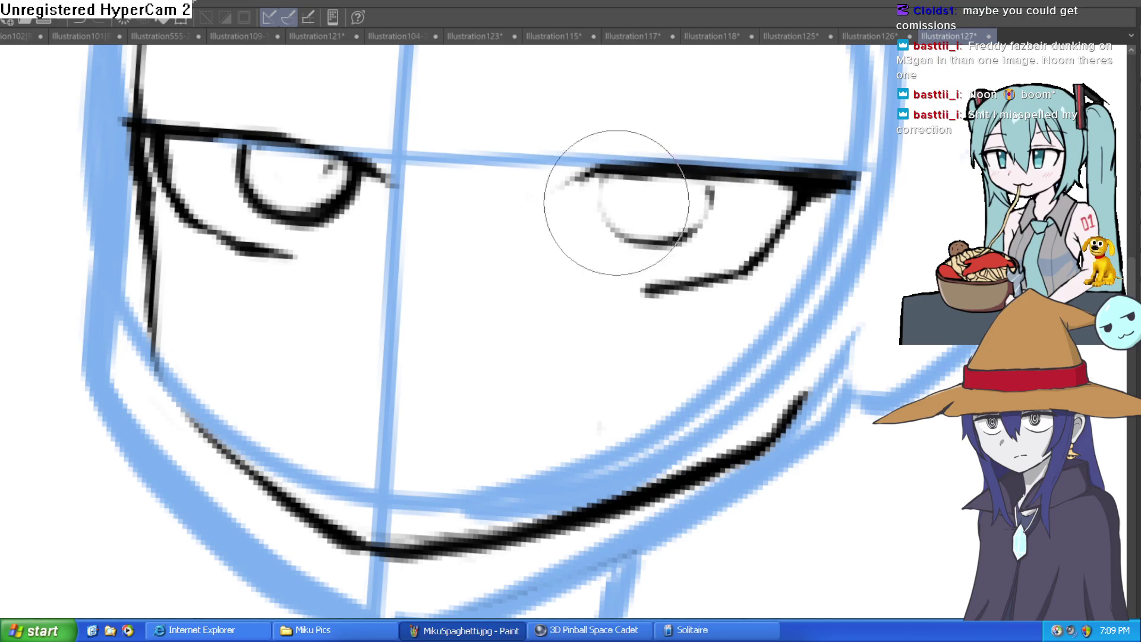
mouse_move(524, 165)
mouse_down()
mouse_move(634, 166)
mouse_move(601, 199)
mouse_move(617, 225)
mouse_move(710, 215)
mouse_move(616, 203)
mouse_move(607, 217)
mouse_move(731, 189)
mouse_move(654, 224)
mouse_move(662, 204)
mouse_up()
scroll(748, 193, down, 4)
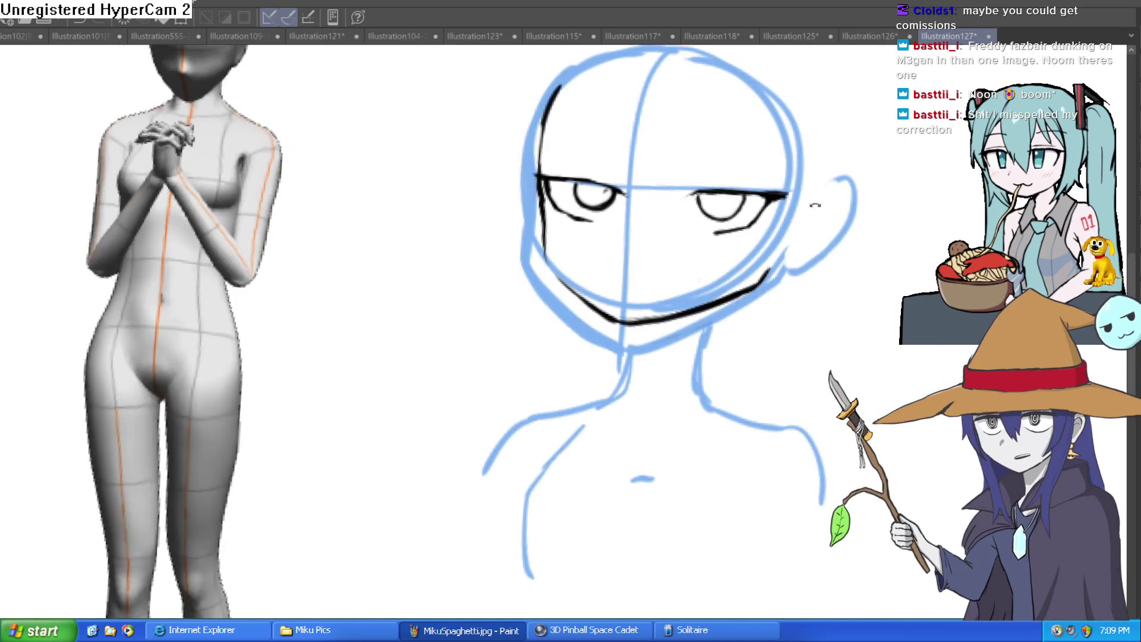
- Ink a short stroke near the inner eye corner, then reset the view upright and zoomed out
drag(810, 222, 723, 221)
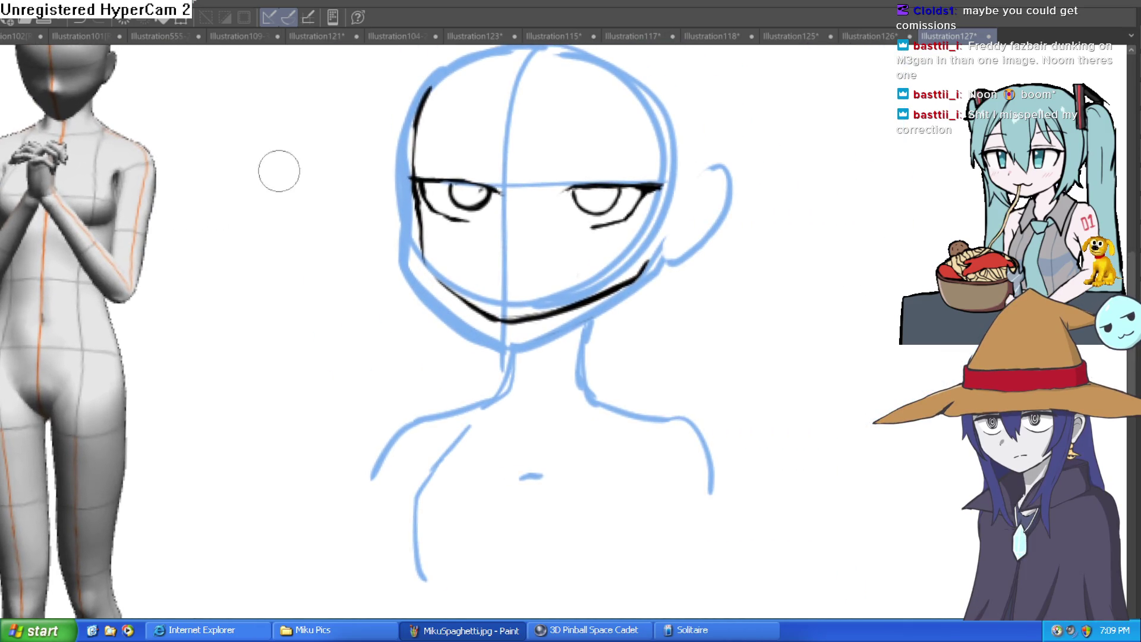
scroll(595, 196, up, 3)
mouse_move(595, 196)
mouse_down()
mouse_move(529, 117)
mouse_move(448, 169)
mouse_up()
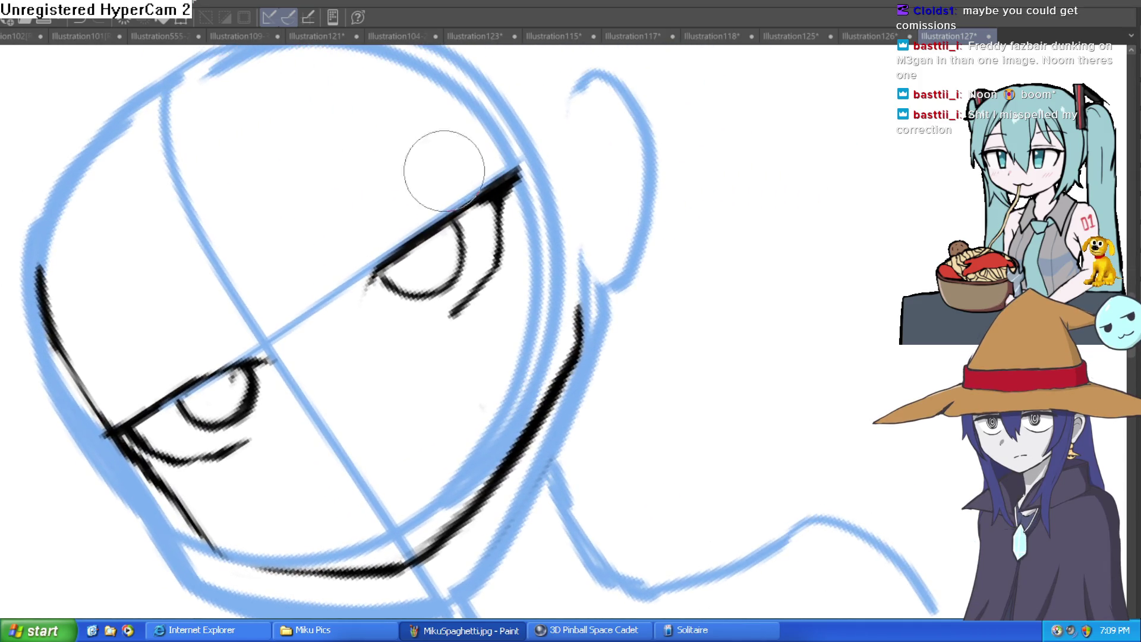
drag(362, 267, 376, 244)
mouse_move(599, 155)
mouse_down()
mouse_move(583, 324)
mouse_move(487, 265)
mouse_move(558, 247)
mouse_move(547, 202)
mouse_move(612, 190)
mouse_move(595, 243)
mouse_up()
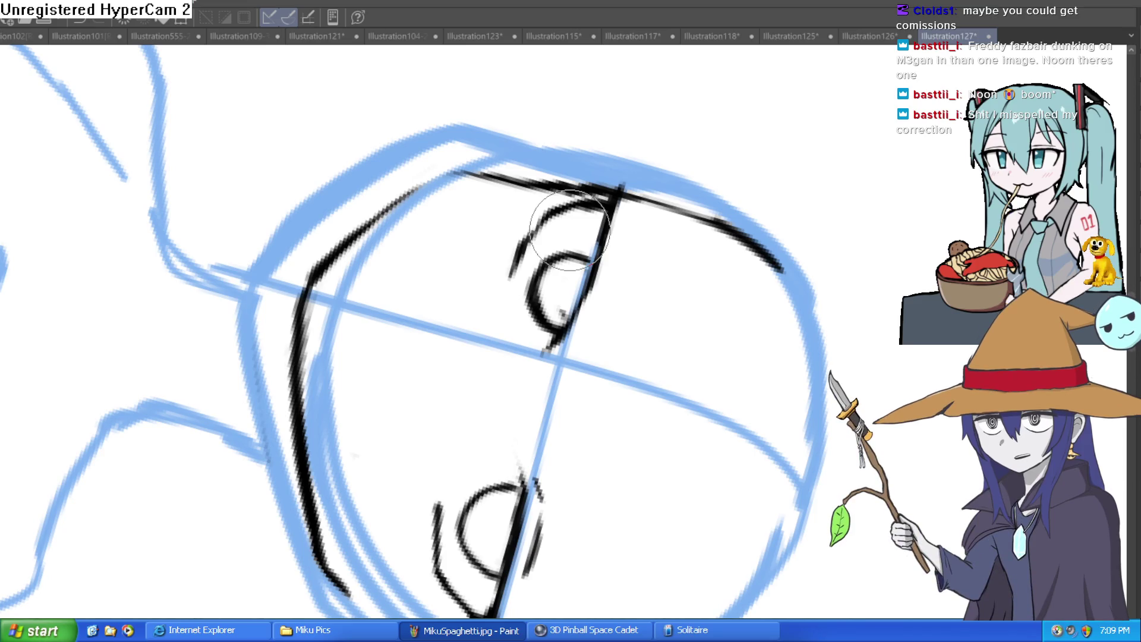
key(minus)
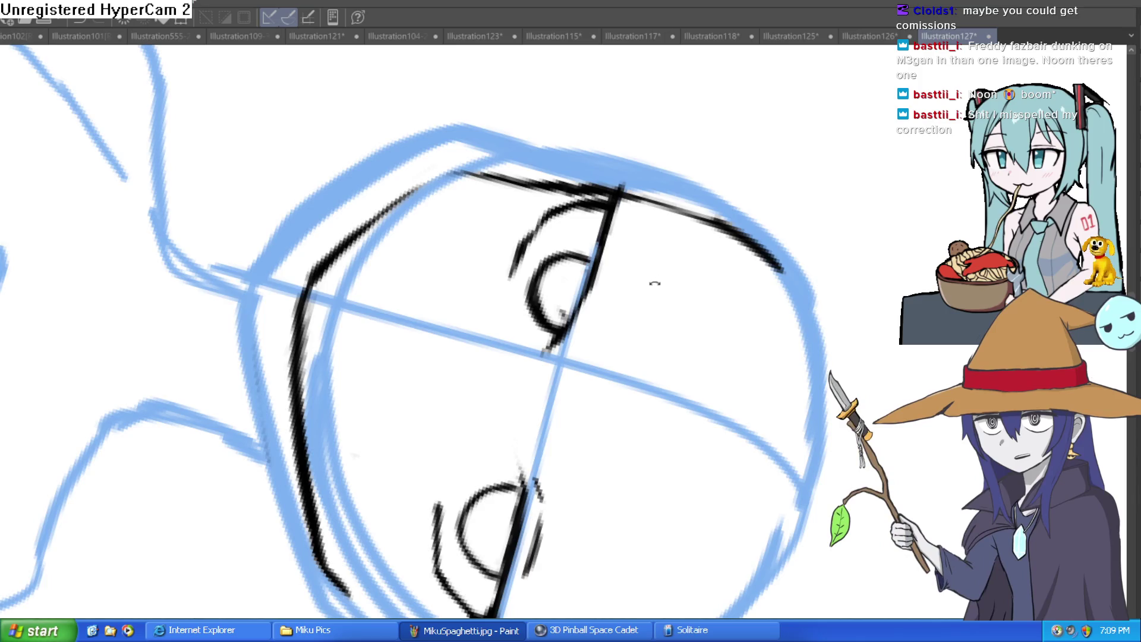
key(minus)
key(minus)
key(minus)
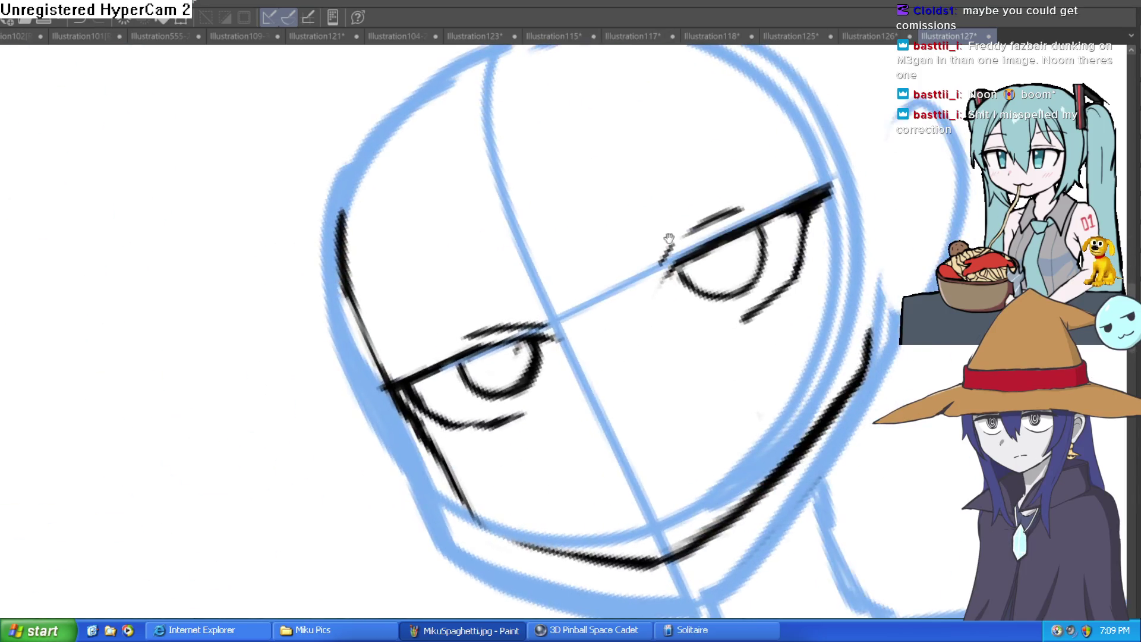
drag(889, 186, 821, 235)
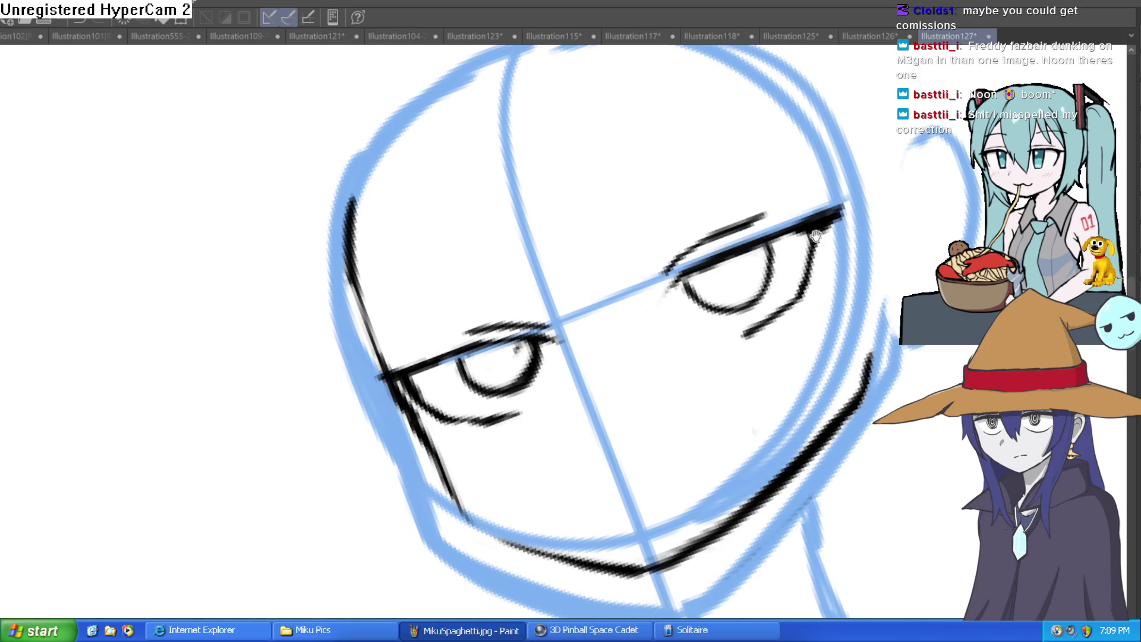
key(ctrl+minus)
key(equal)
key(equal)
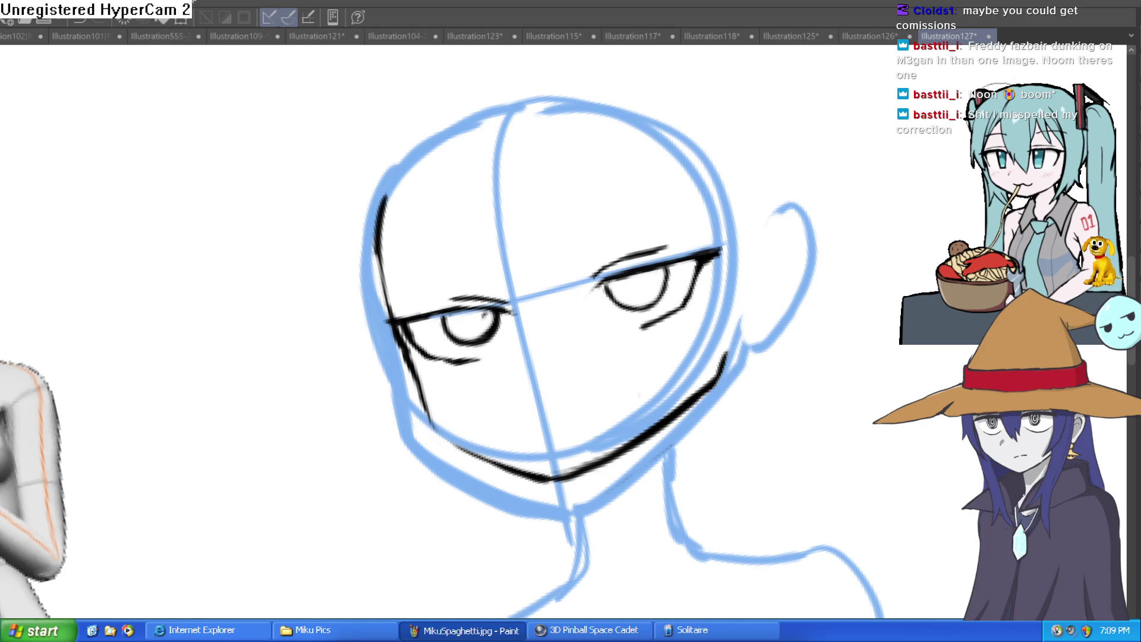
- Ink the ear on the right side of the head
scroll(643, 339, down, 5)
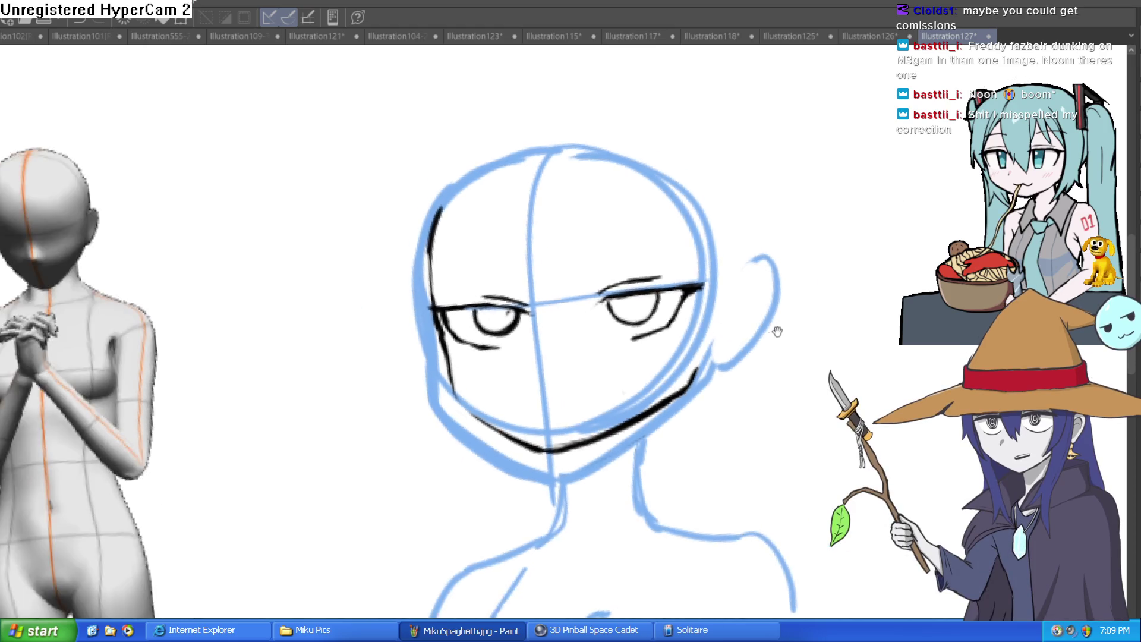
scroll(640, 283, up, 3)
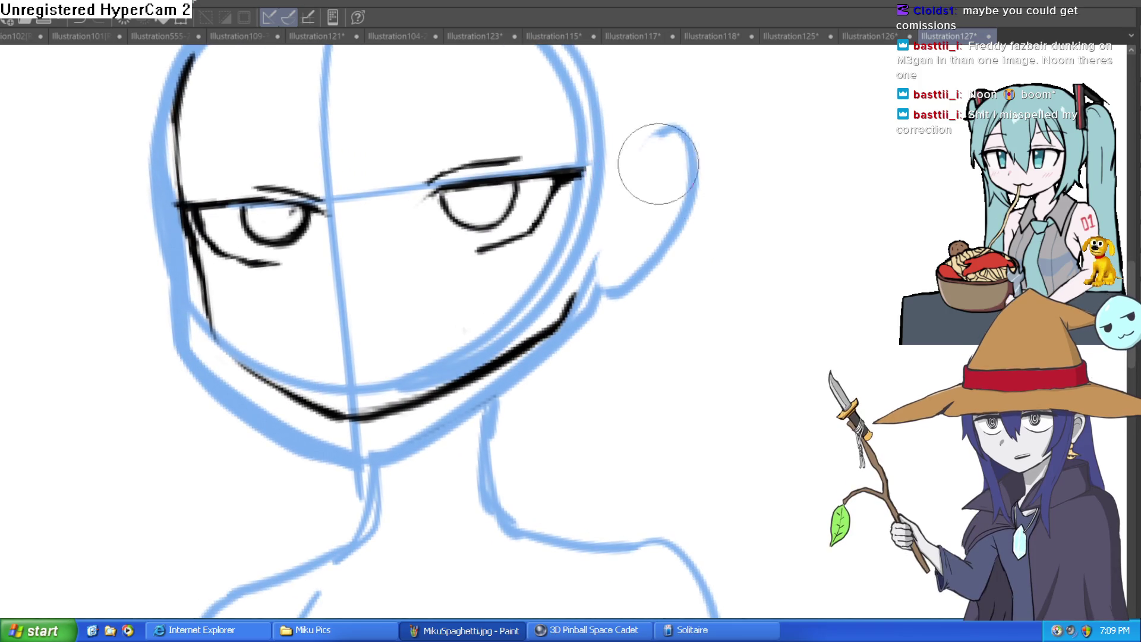
mouse_move(626, 178)
mouse_down()
mouse_move(668, 258)
mouse_move(570, 296)
mouse_up()
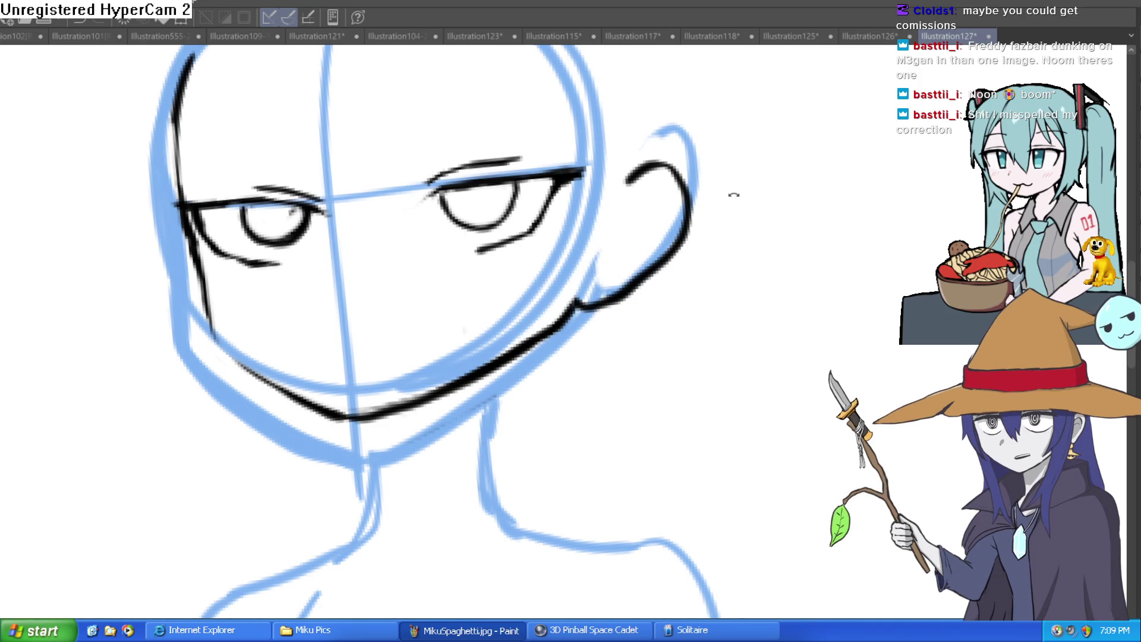
drag(734, 193, 736, 204)
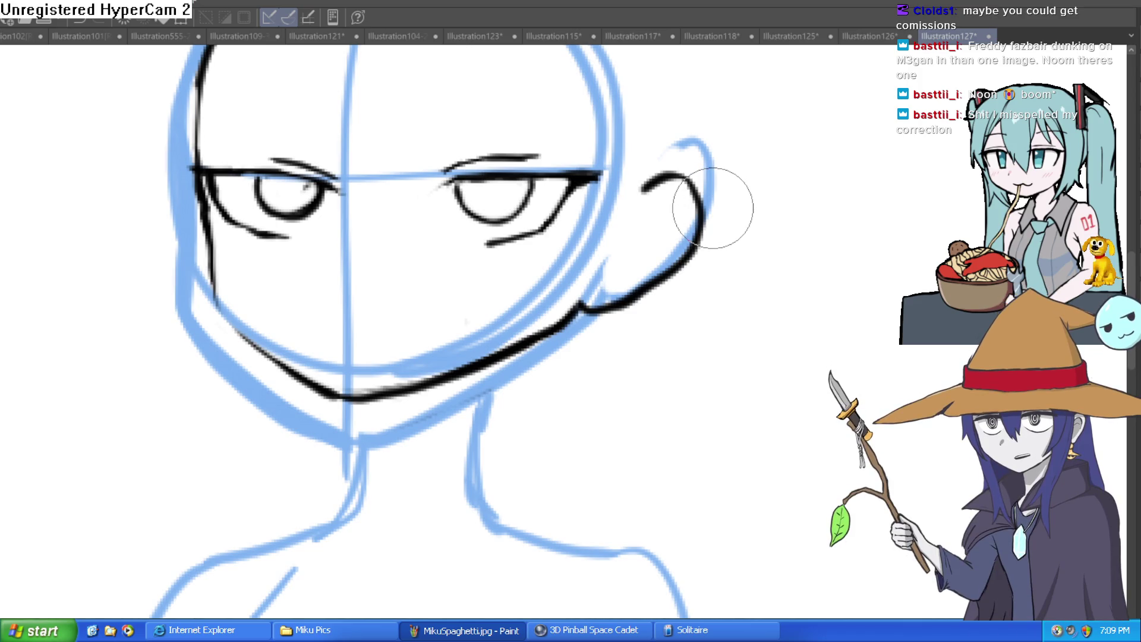
drag(709, 214, 702, 205)
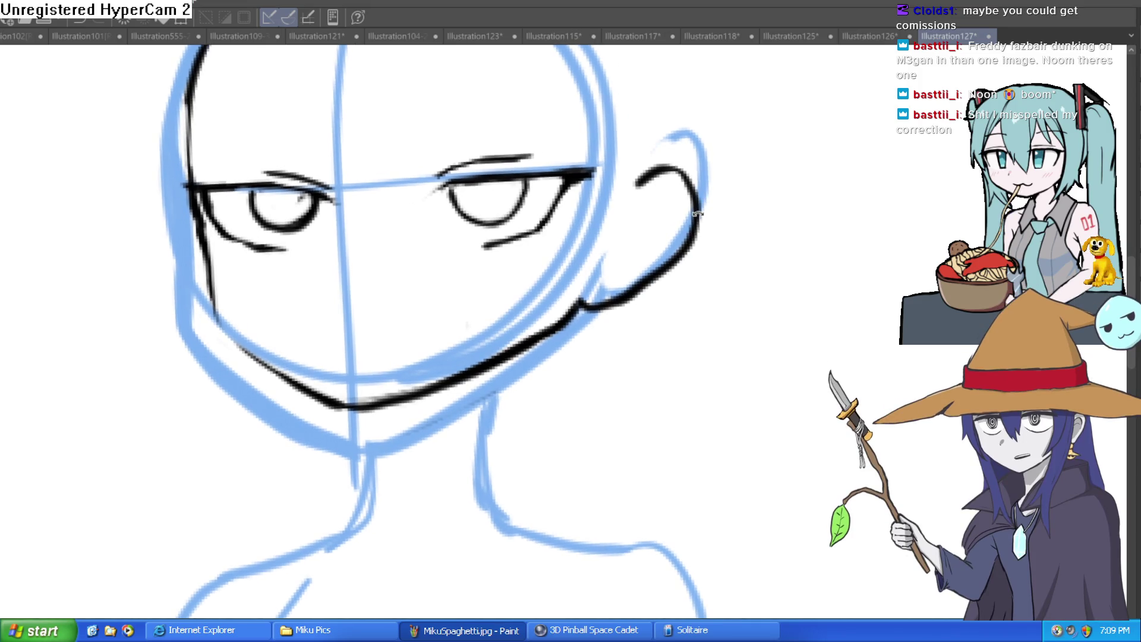
scroll(696, 214, down, 5)
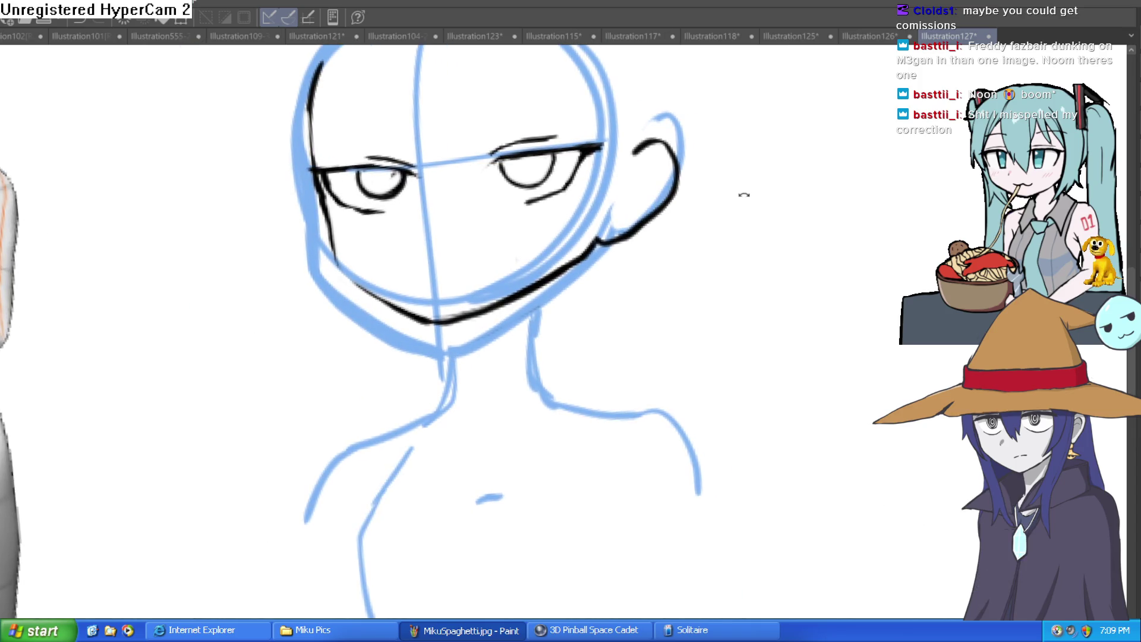
scroll(524, 321, up, 3)
scroll(597, 255, down, 2)
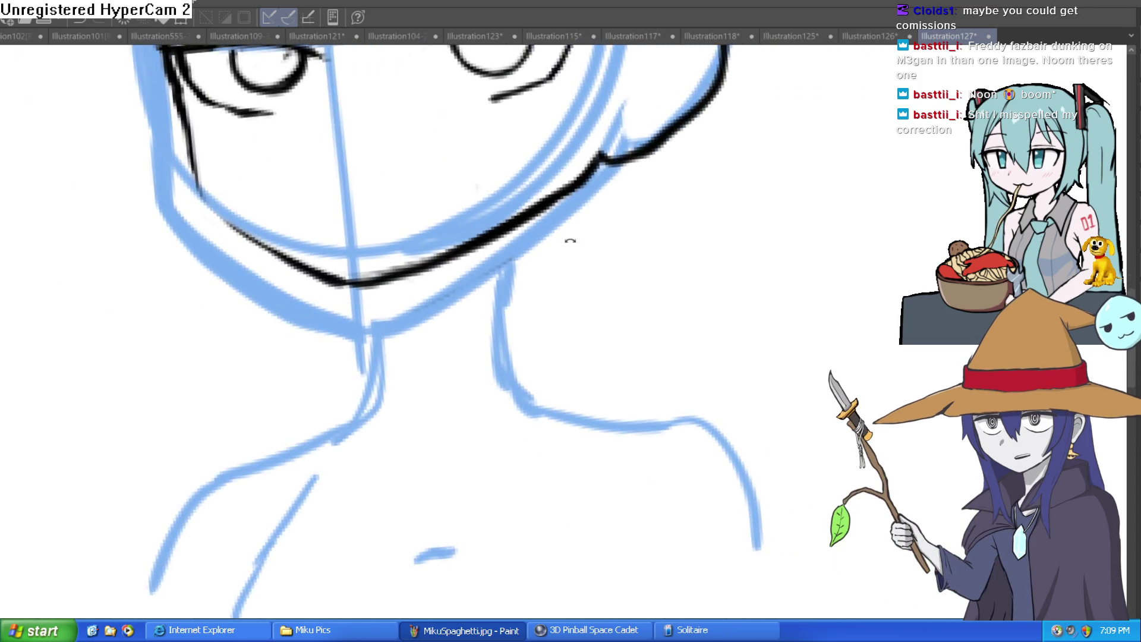
scroll(560, 244, up, 1)
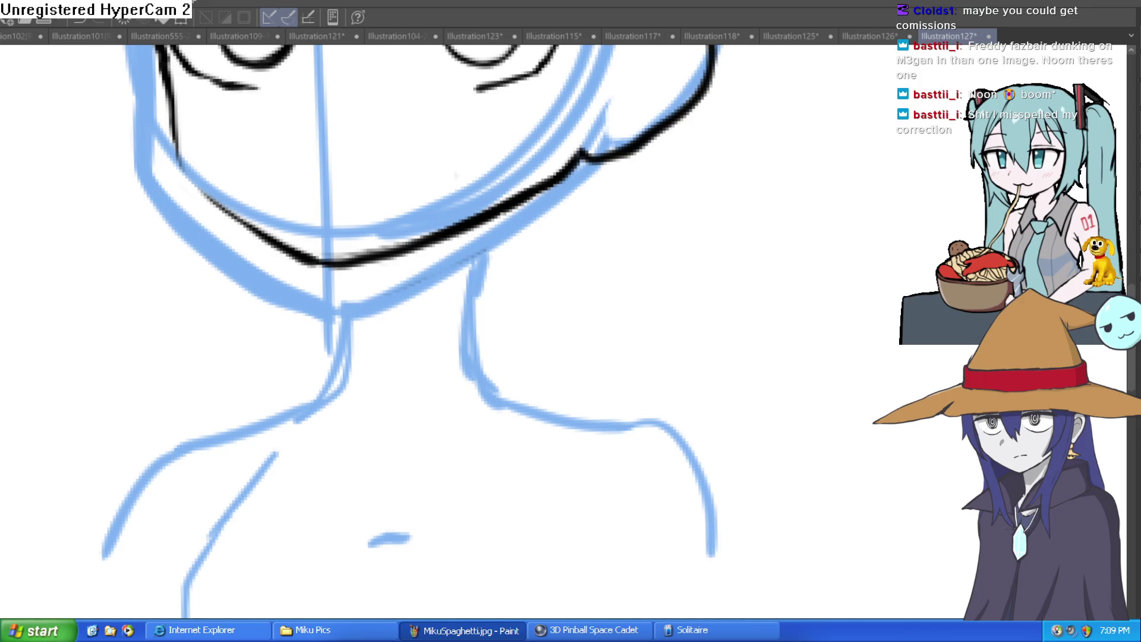
- Ink both neck lines, redrawing the right one to curve down-right
drag(498, 217, 495, 324)
drag(378, 257, 387, 342)
scroll(412, 251, down, 3)
scroll(487, 317, up, 3)
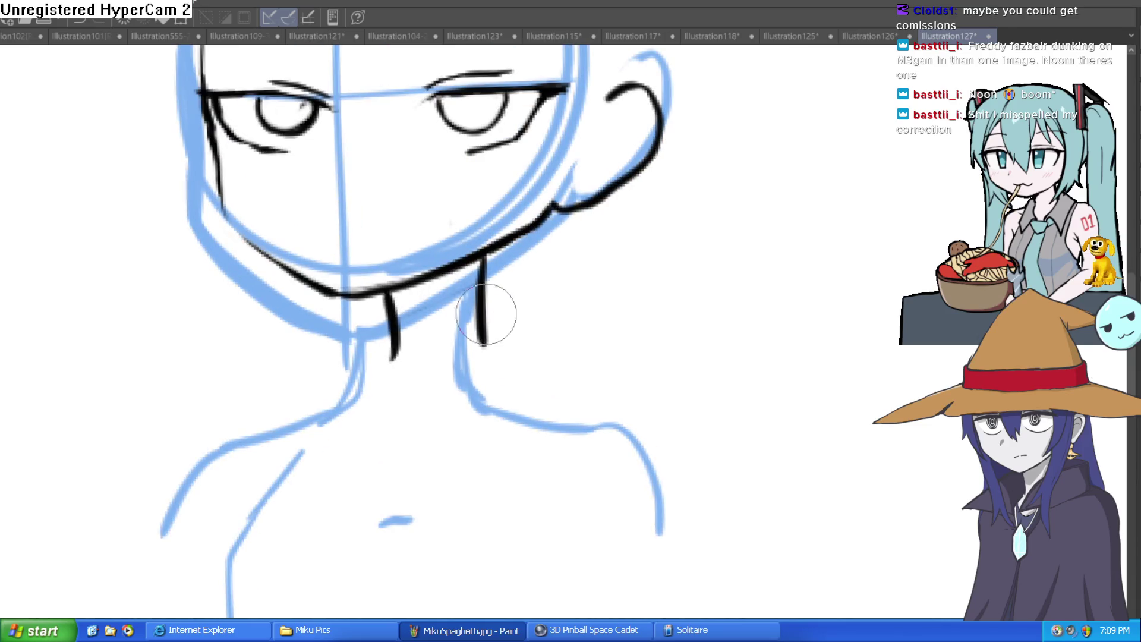
key(ctrl+z)
mouse_move(489, 253)
mouse_down()
mouse_move(499, 308)
mouse_move(538, 351)
mouse_up()
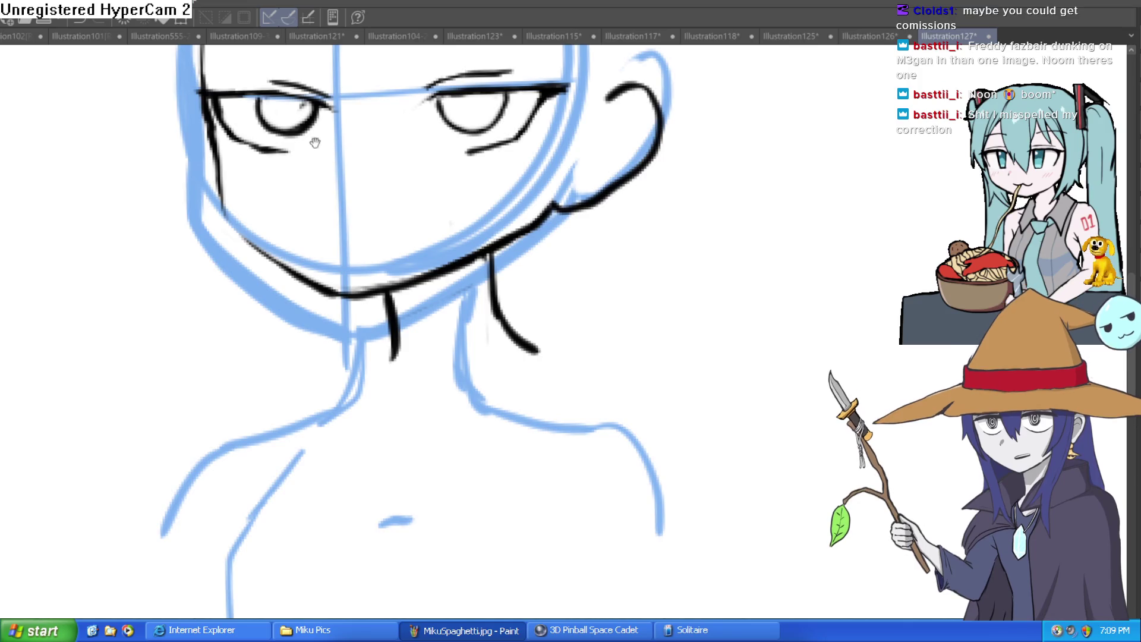
- Ink a short curved mouth stroke on the face
drag(447, 115, 420, 190)
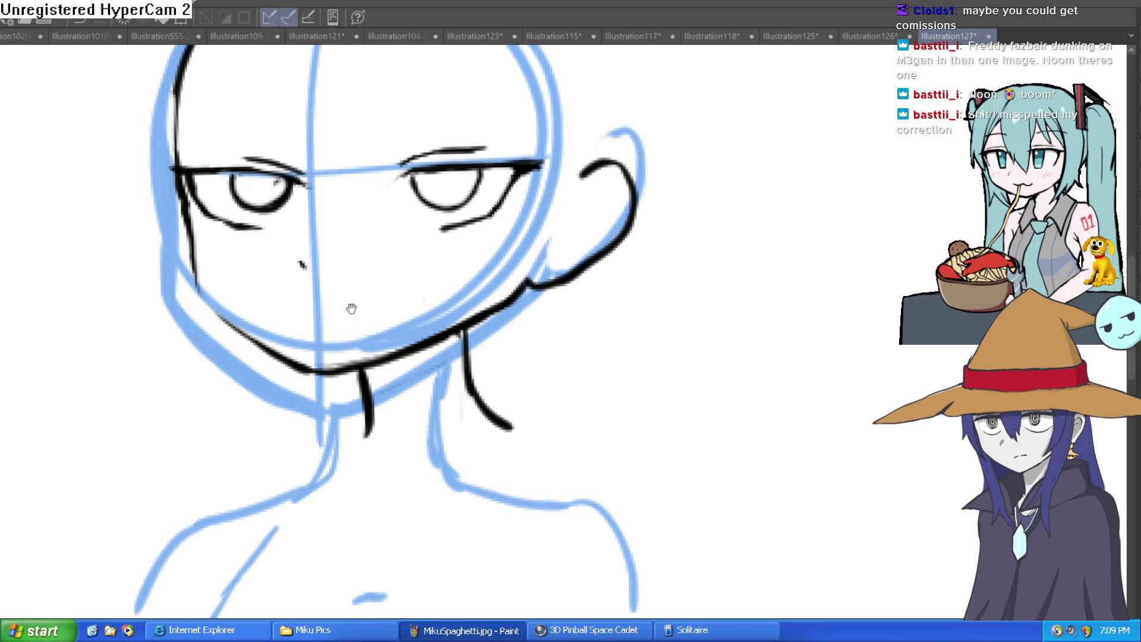
scroll(353, 310, up, 2)
drag(312, 308, 439, 304)
scroll(494, 297, down, 3)
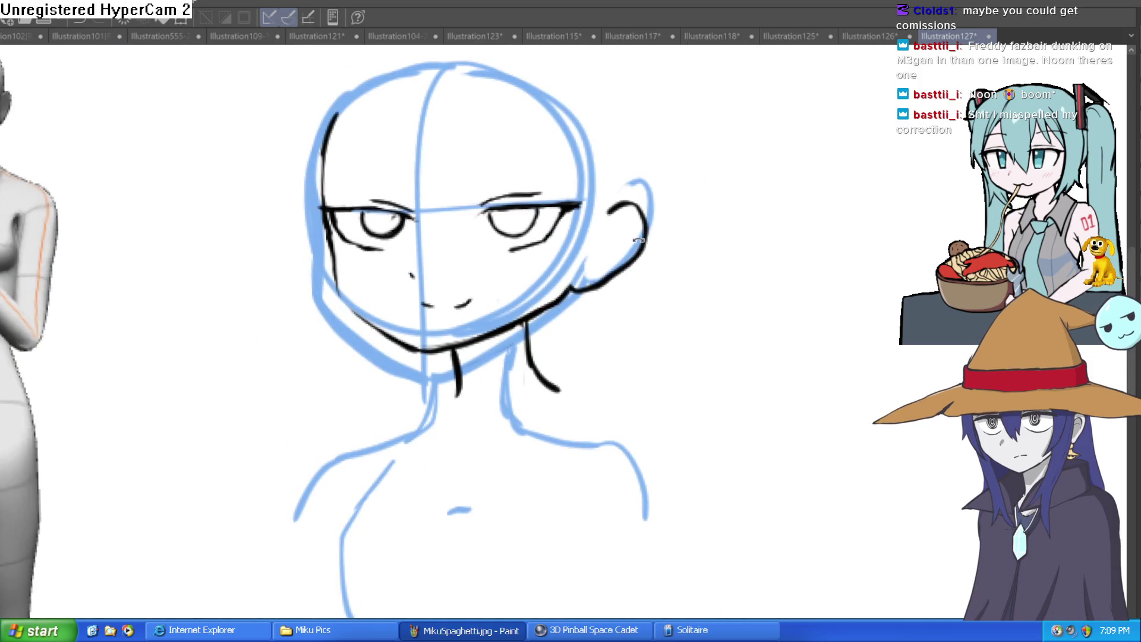
- Replace the right eye's kinked inner stroke with a smoother curve
mouse_move(638, 240)
mouse_down()
mouse_move(475, 261)
mouse_move(458, 319)
mouse_move(408, 356)
mouse_up()
scroll(476, 262, up, 5)
key(ctrl+z)
drag(503, 196, 463, 297)
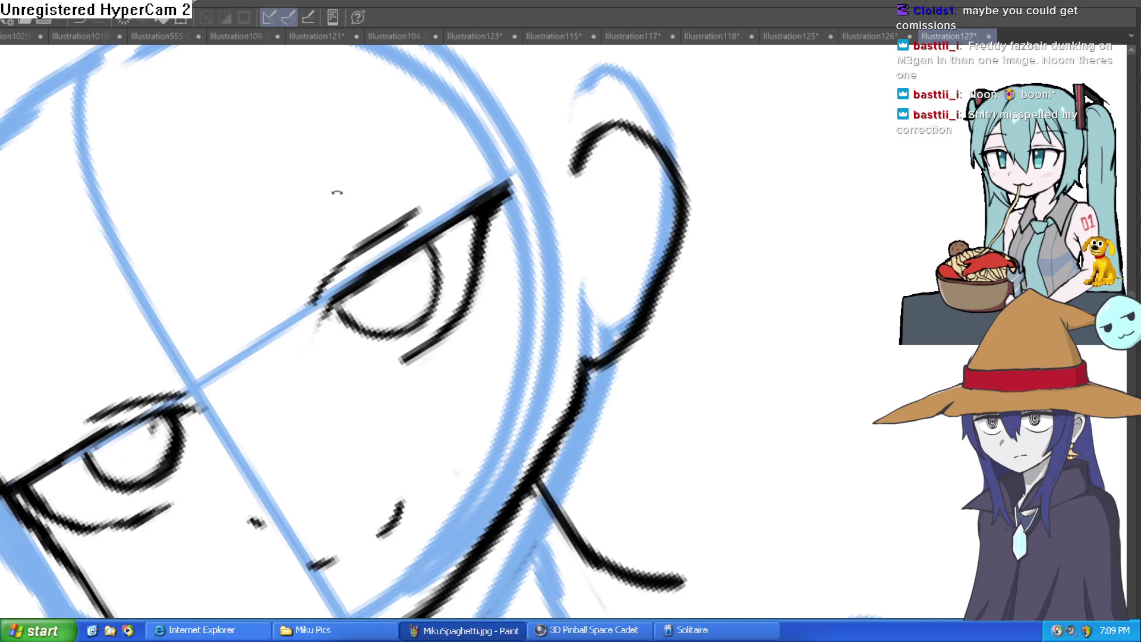
- Add two short lower lash strokes under the eye
drag(297, 181, 356, 202)
scroll(428, 368, up, 5)
drag(452, 393, 511, 376)
drag(470, 345, 523, 324)
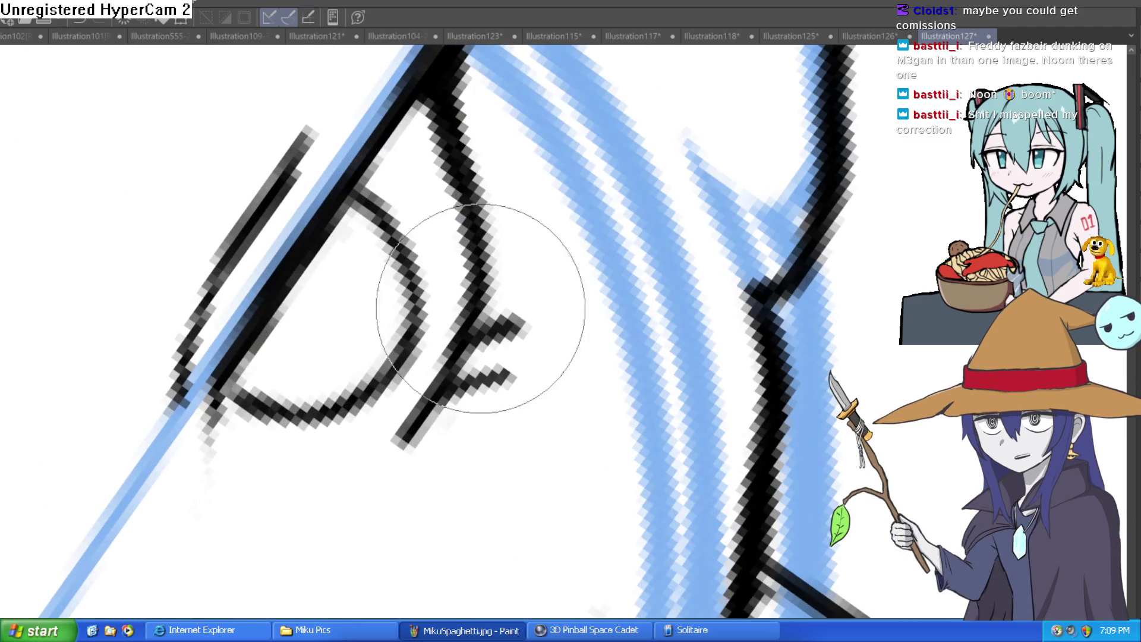
scroll(484, 310, down, 5)
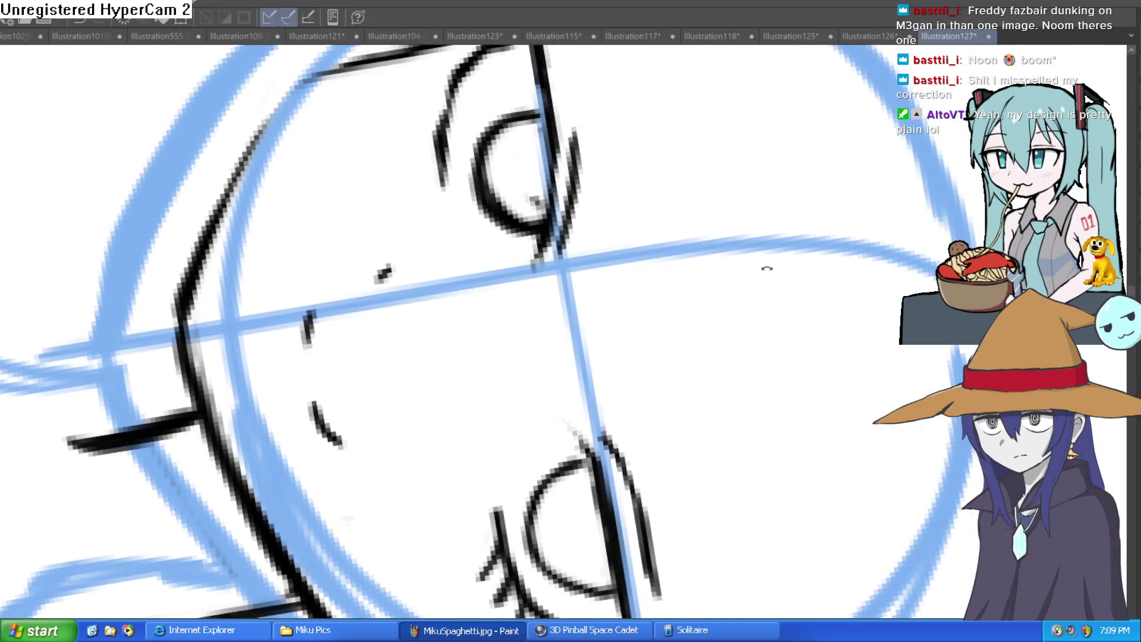
- Hide the black line art layer so only the blue sketch shows
drag(762, 271, 622, 403)
scroll(548, 243, down, 6)
mouse_move(549, 244)
mouse_down()
mouse_move(645, 257)
mouse_move(709, 222)
mouse_move(619, 172)
mouse_move(596, 183)
mouse_up()
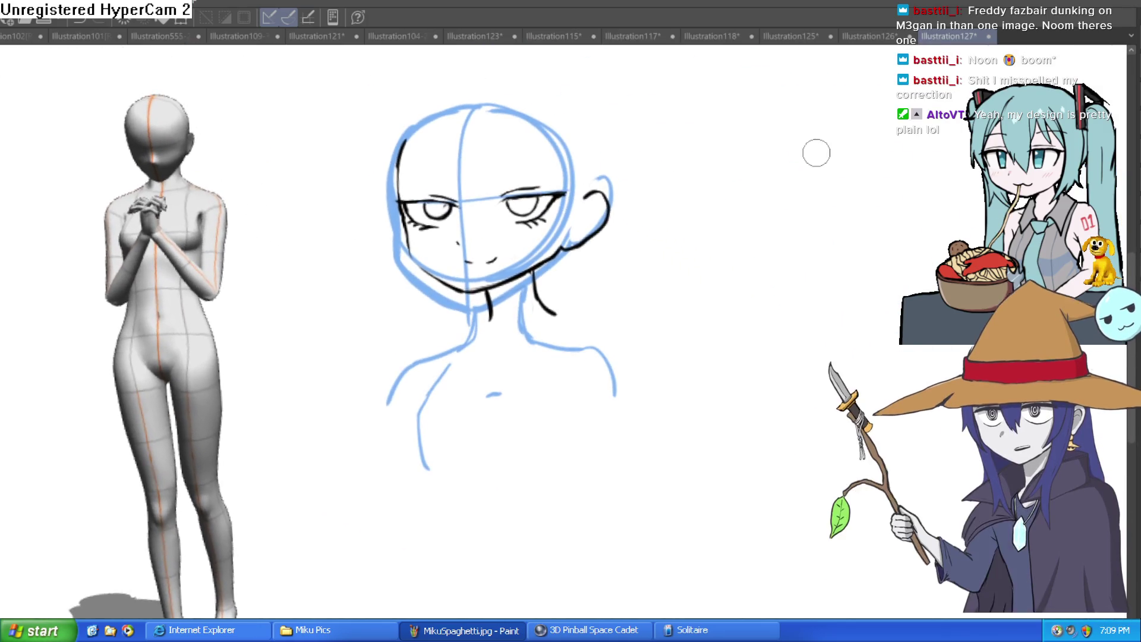
key(Delete)
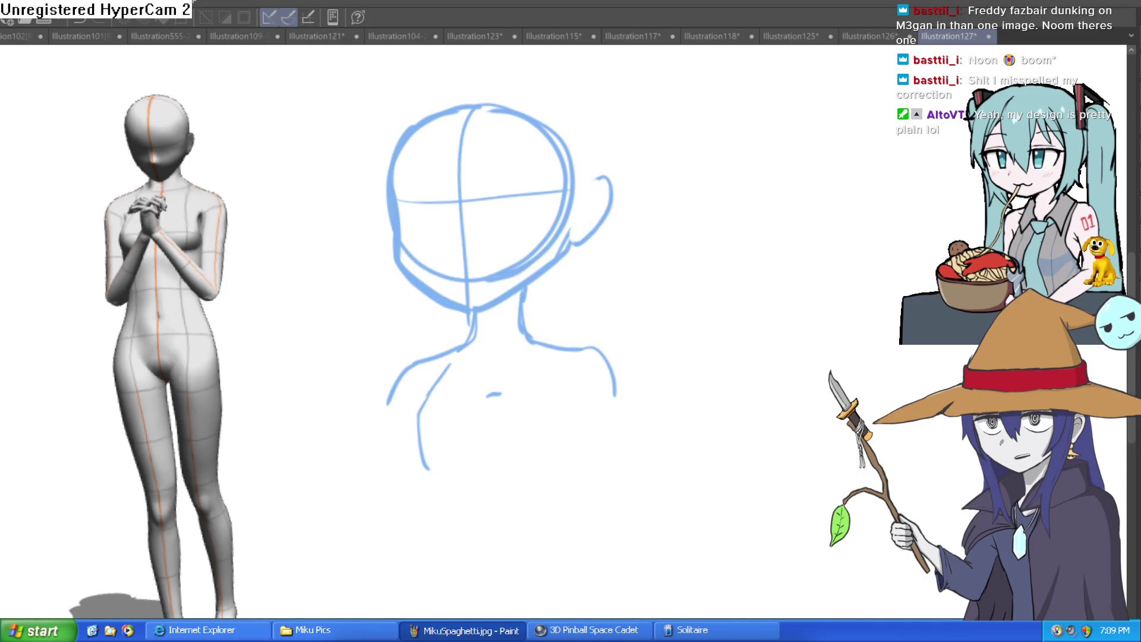
- Show the line art, hide the blue sketch, and flip the view horizontally to check symmetry
key(ctrl+z)
key(Delete)
click(512, 267)
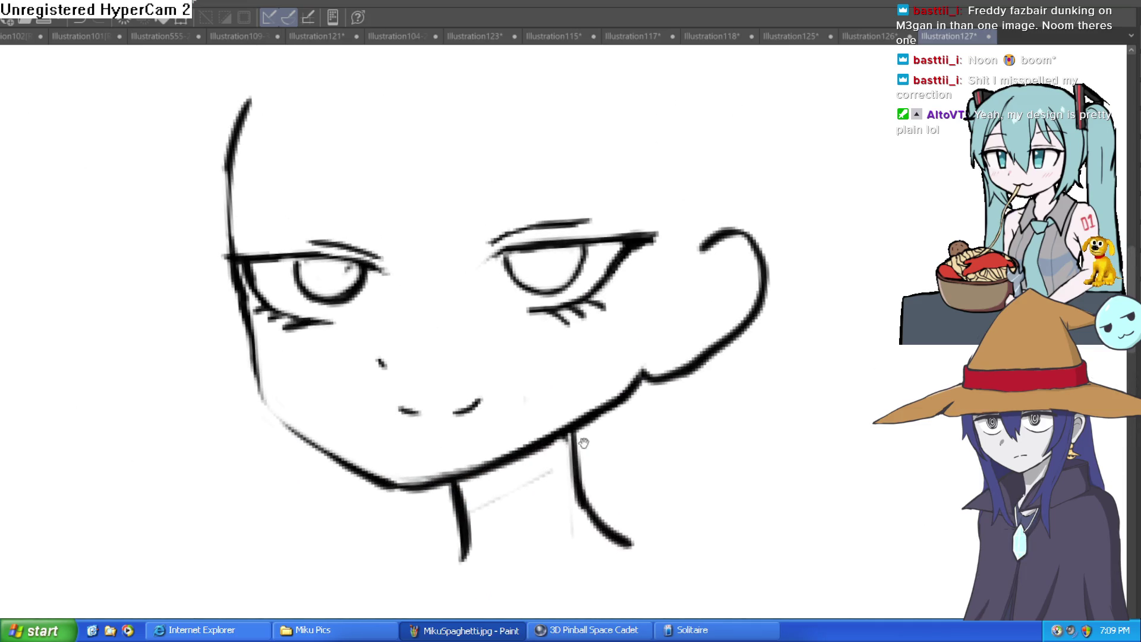
drag(624, 304, 602, 282)
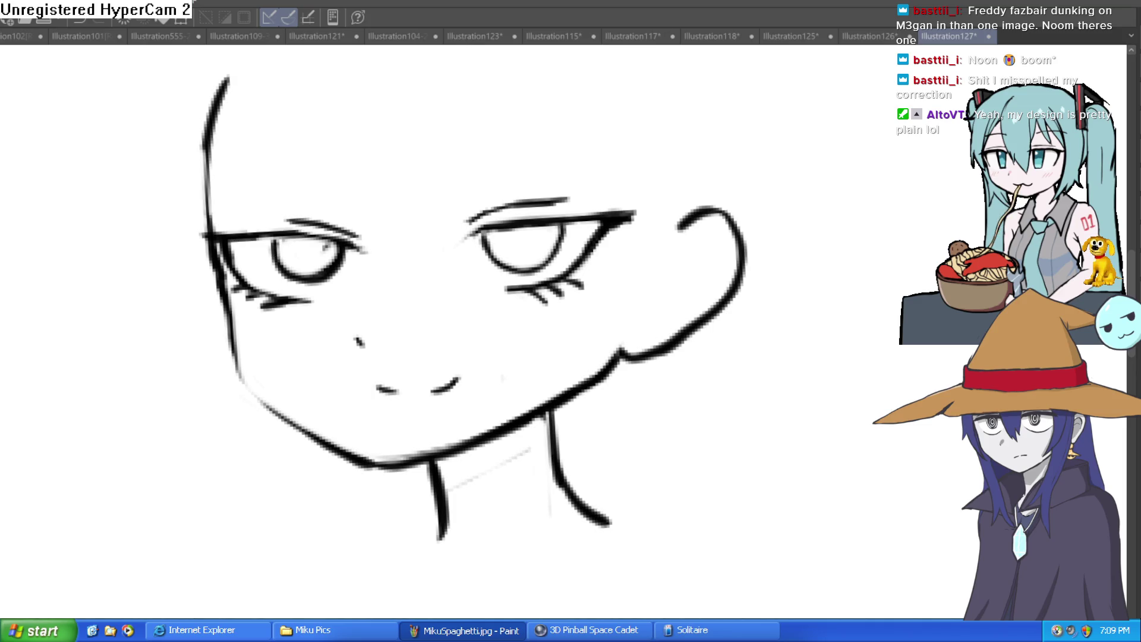
click(499, 237)
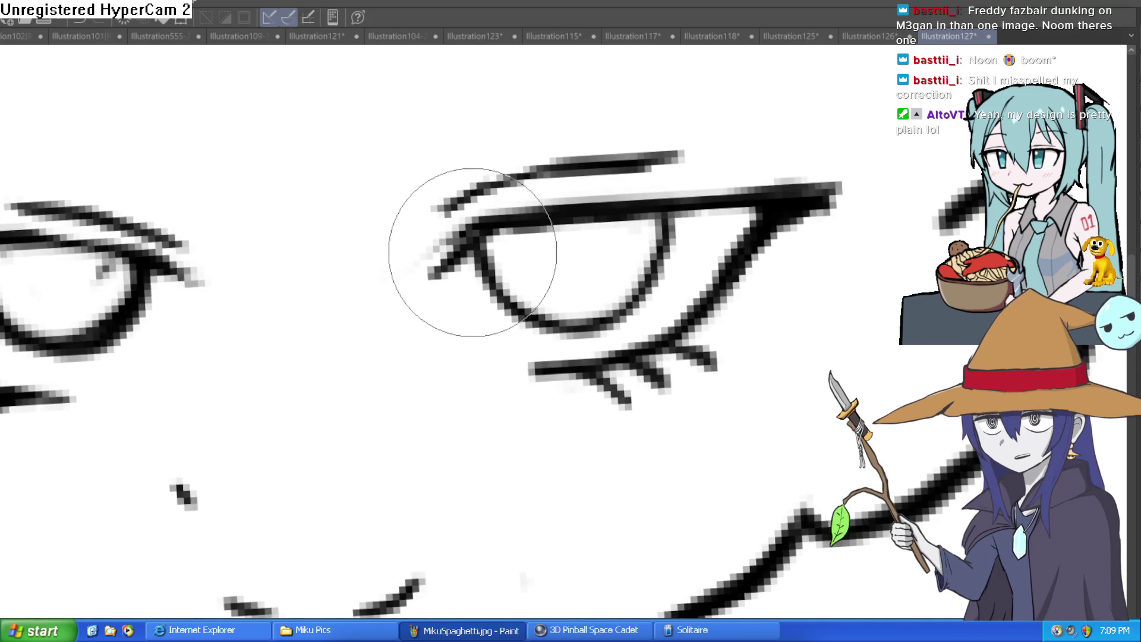
scroll(792, 251, down, 3)
drag(719, 229, 693, 238)
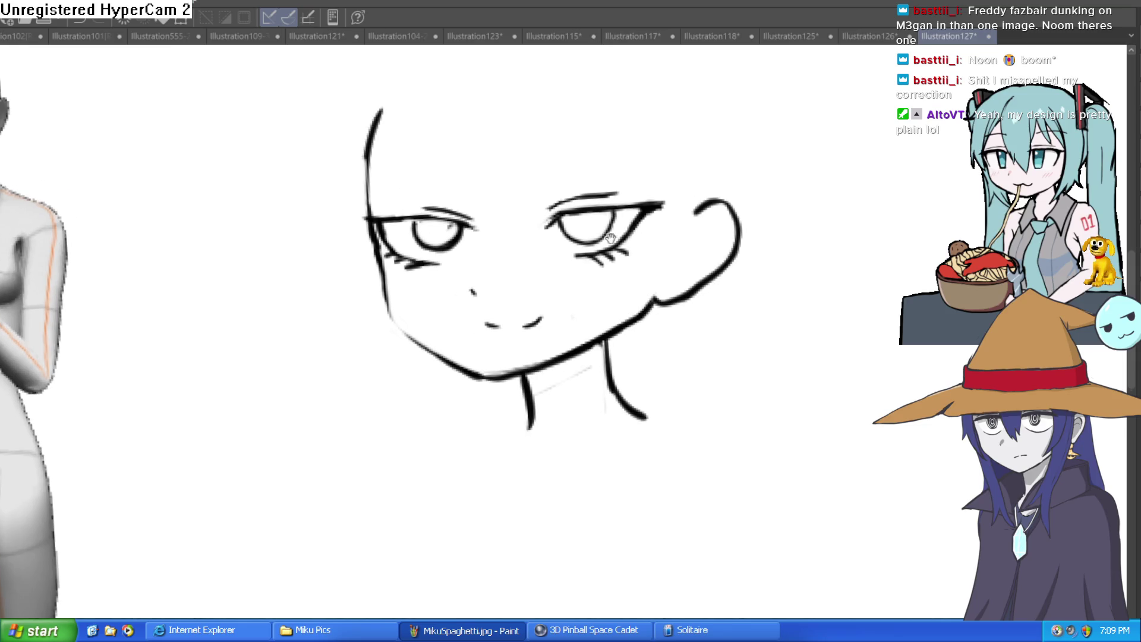
key(h)
key(h)
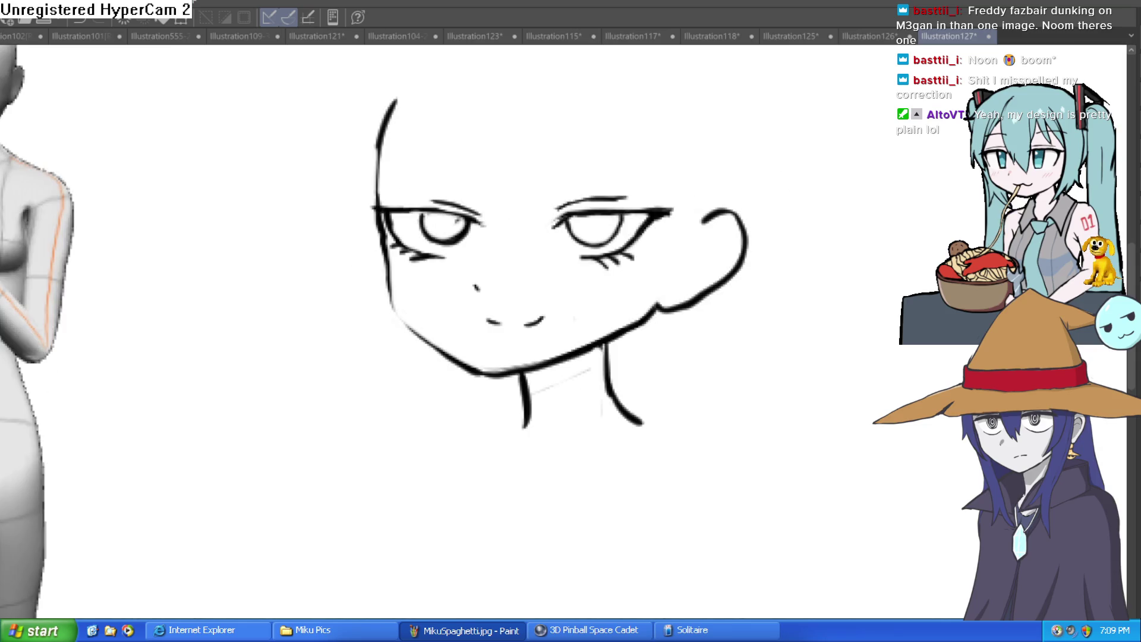
- Lasso-select the right eye's iris
drag(741, 237, 655, 258)
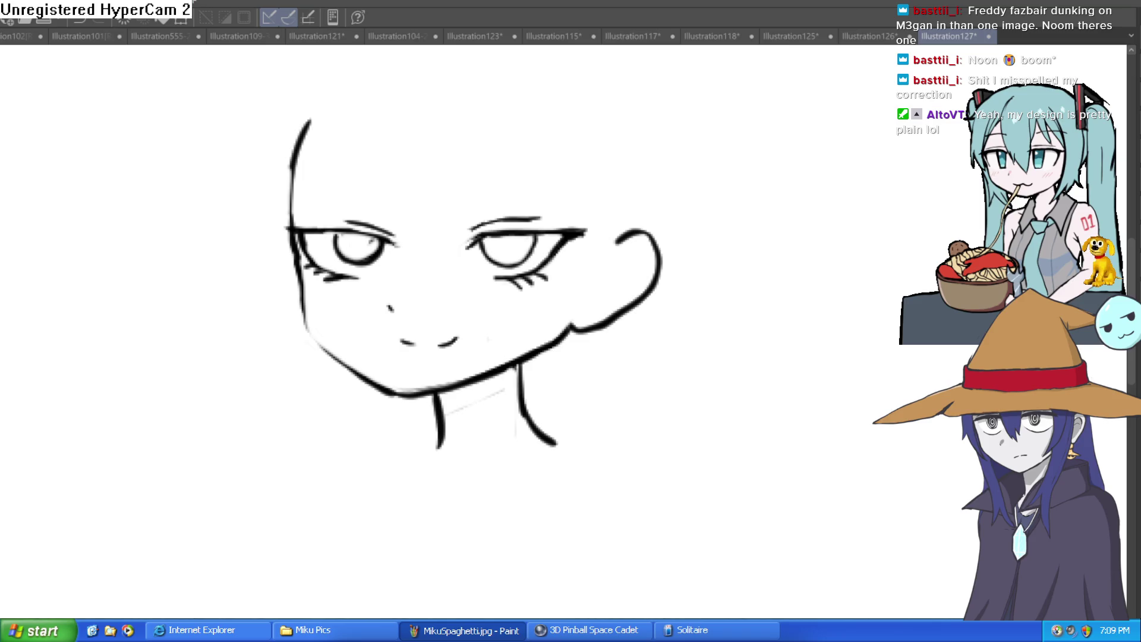
drag(509, 256, 609, 210)
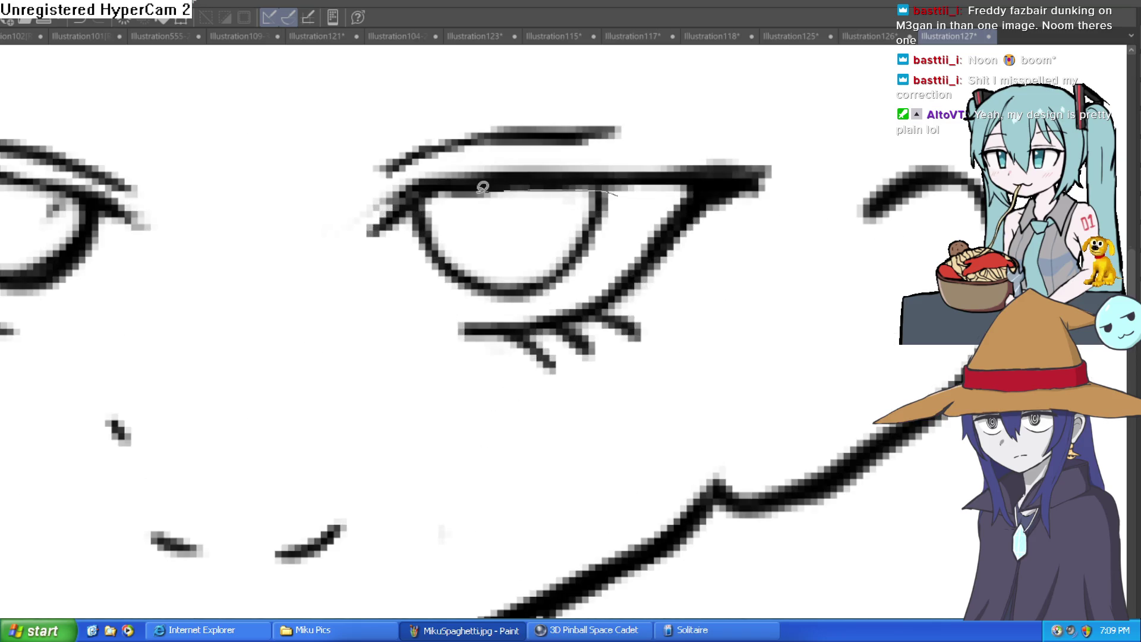
drag(563, 290, 646, 195)
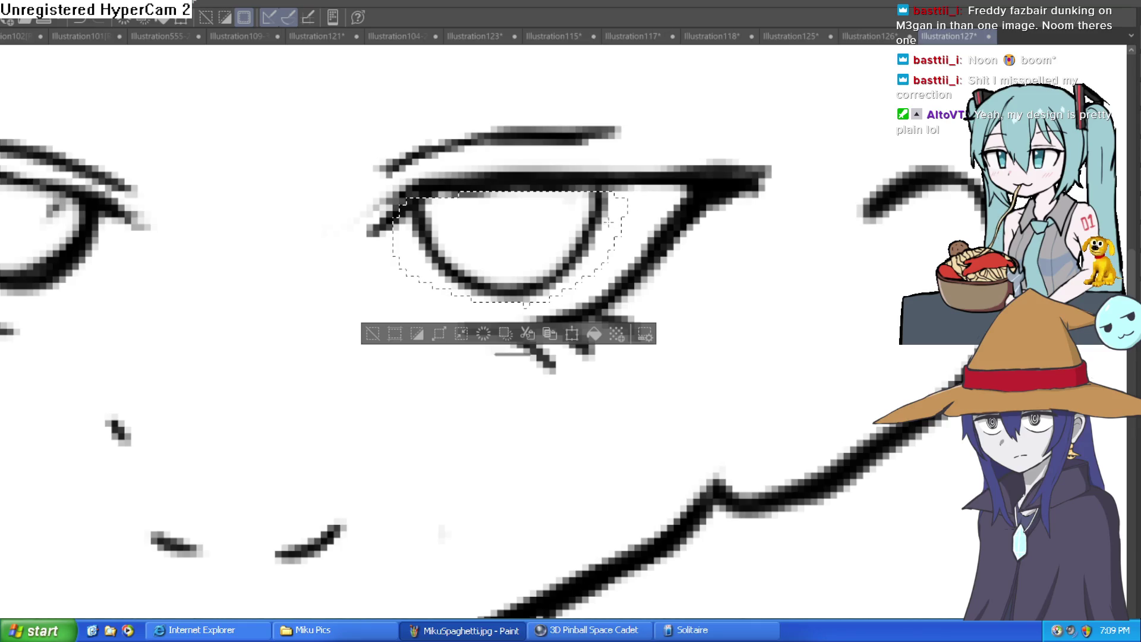
- Transform the selected iris slightly narrower horizontally, apply it, and deselect
key(ctrl+t)
drag(629, 257, 618, 257)
click(482, 345)
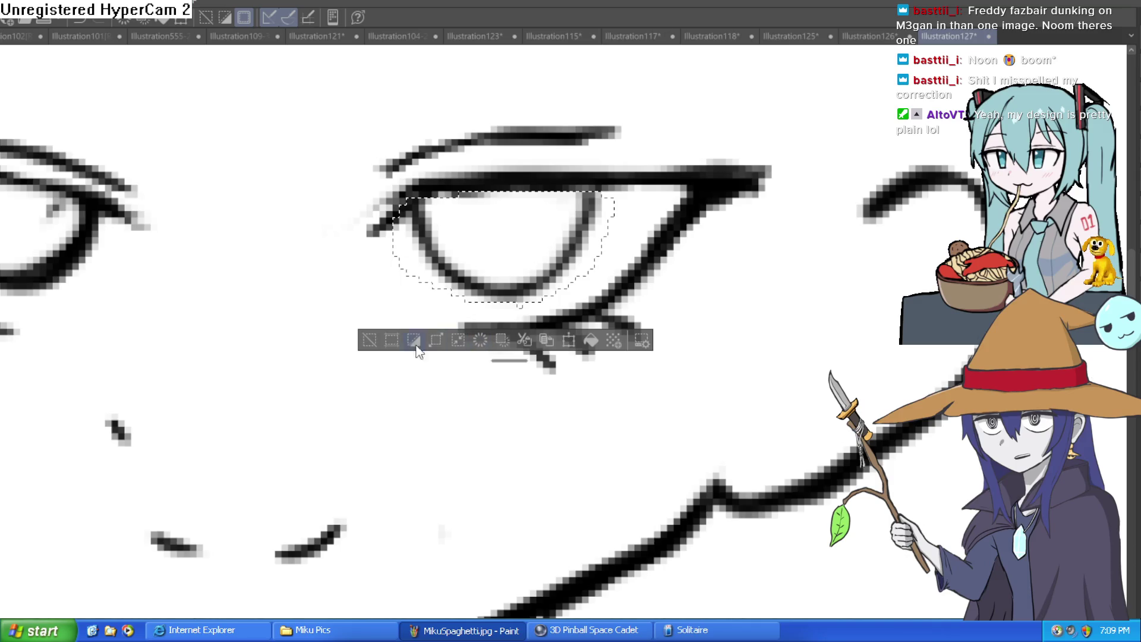
key(ctrl+d)
scroll(466, 337, down, 2)
drag(466, 337, 486, 362)
scroll(483, 369, down, 2)
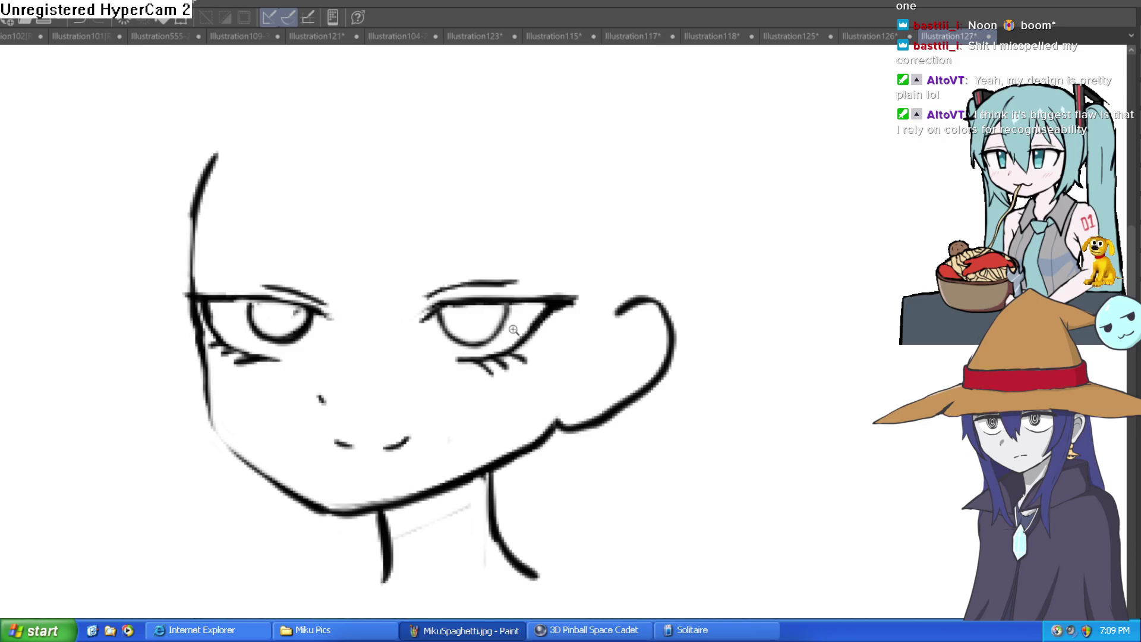
scroll(345, 324, up, 3)
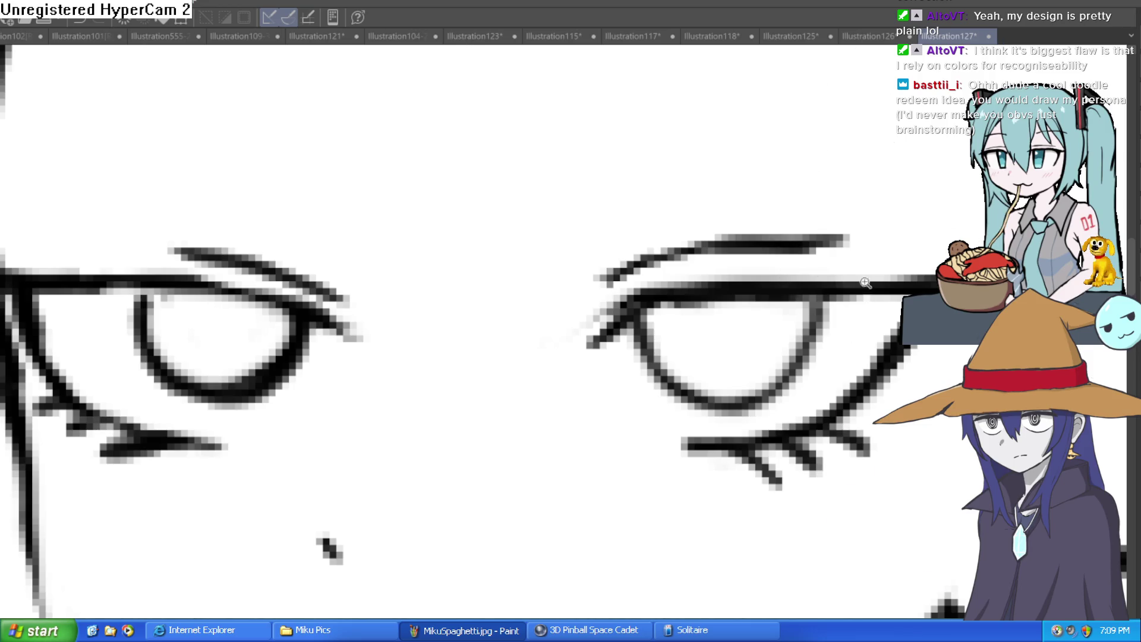
scroll(867, 274, down, 5)
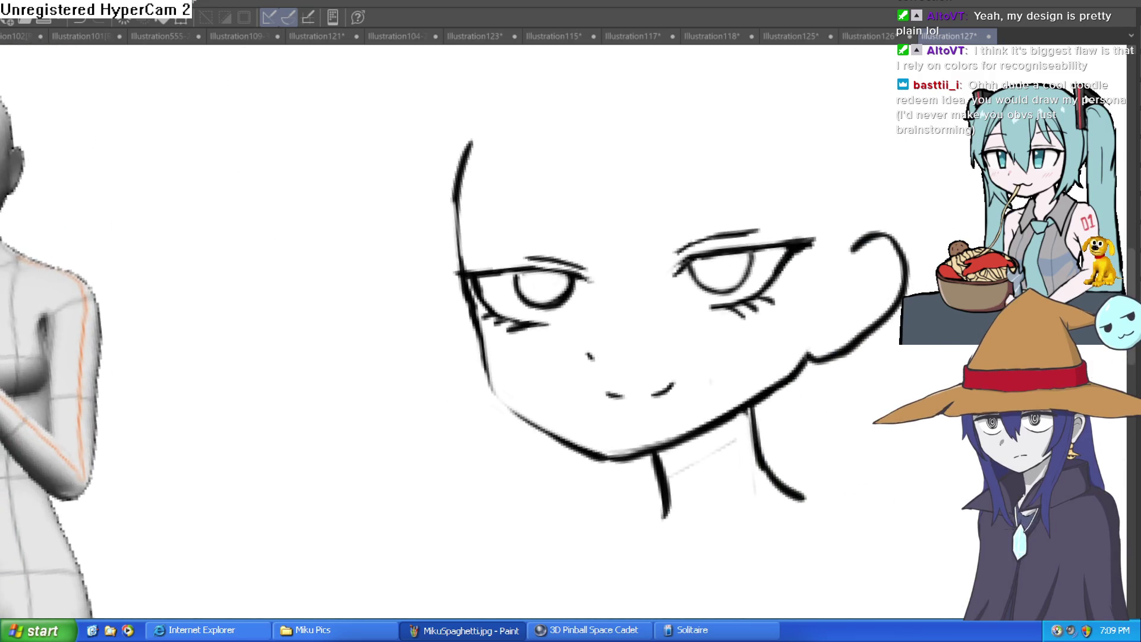
- Darken and thicken the jawline near the chin
scroll(749, 221, up, 6)
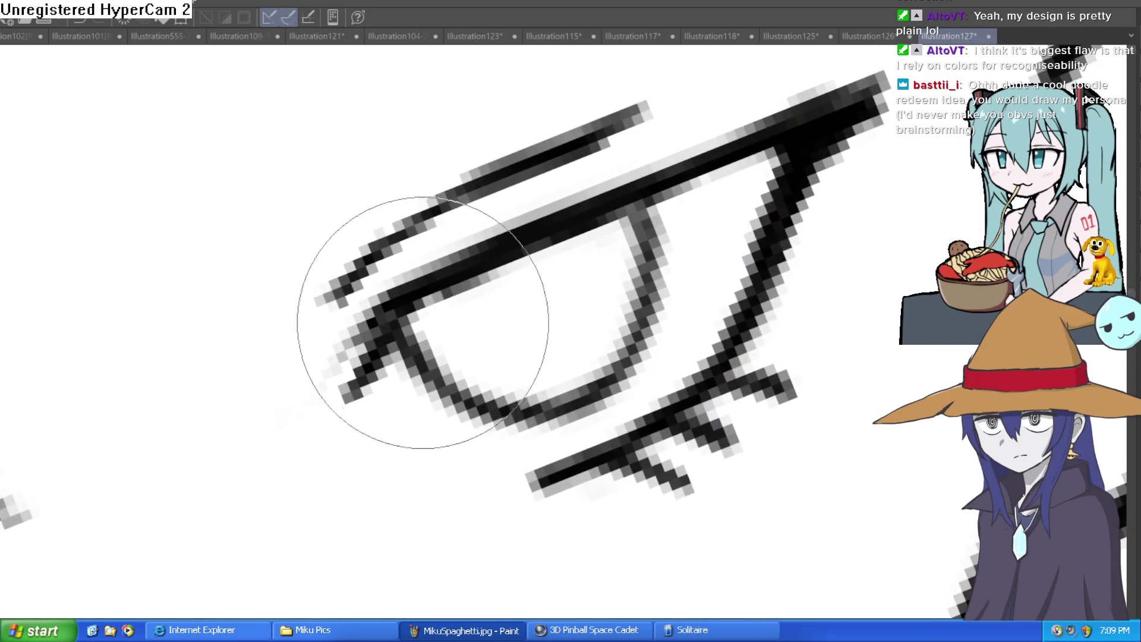
scroll(530, 270, down, 5)
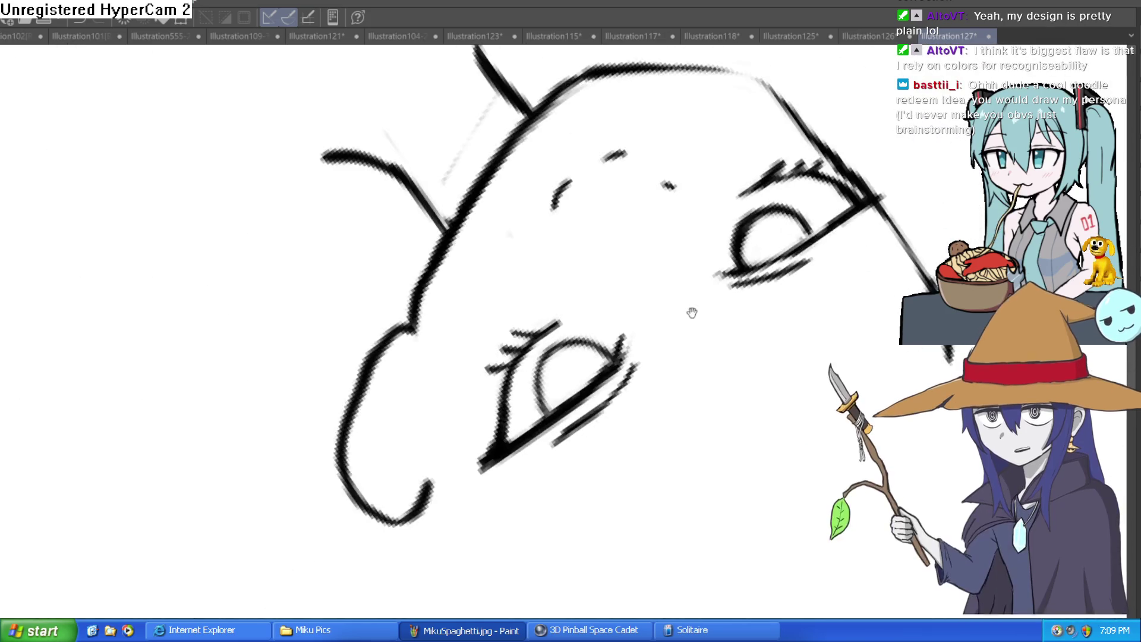
drag(536, 255, 476, 297)
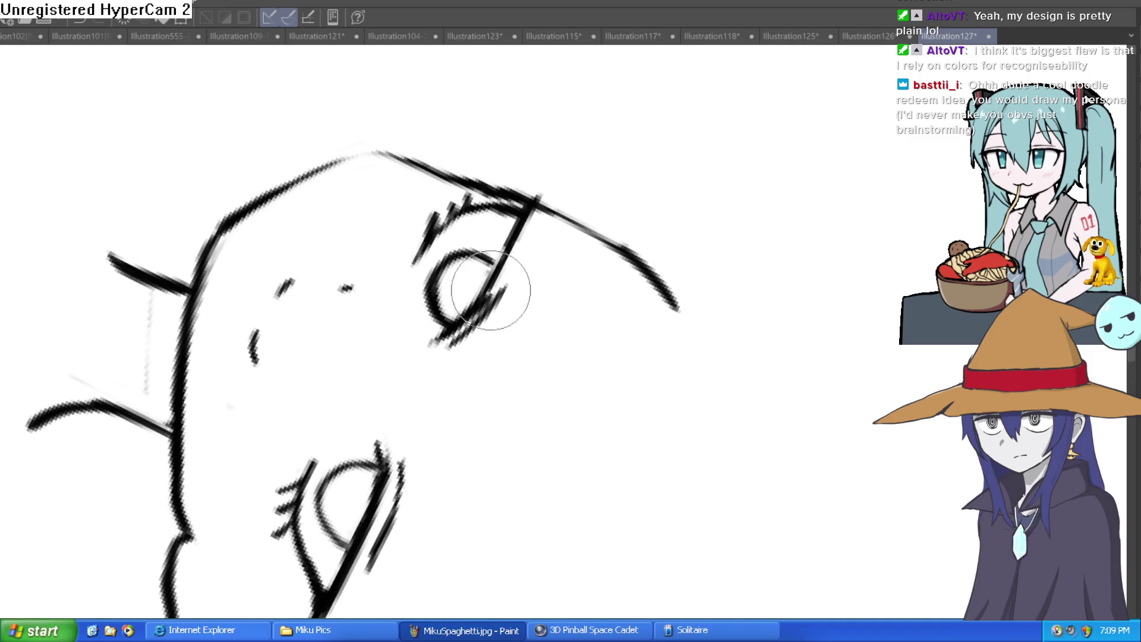
mouse_move(585, 203)
mouse_down()
mouse_move(583, 301)
mouse_move(698, 239)
mouse_move(607, 208)
mouse_move(747, 274)
mouse_up()
scroll(747, 274, down, 5)
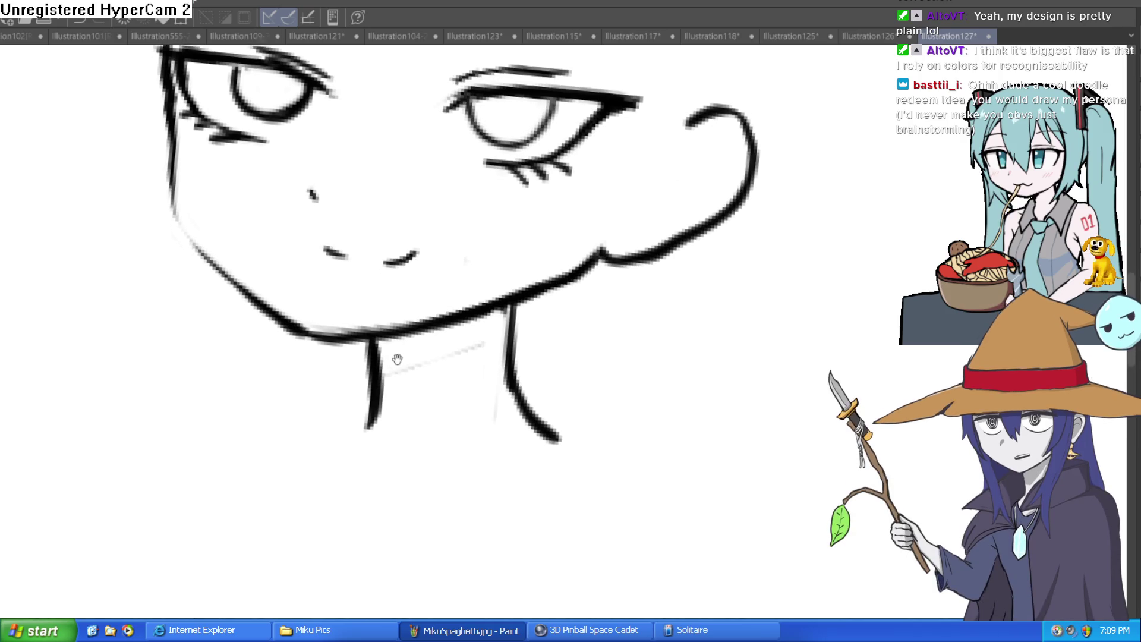
drag(586, 275, 591, 300)
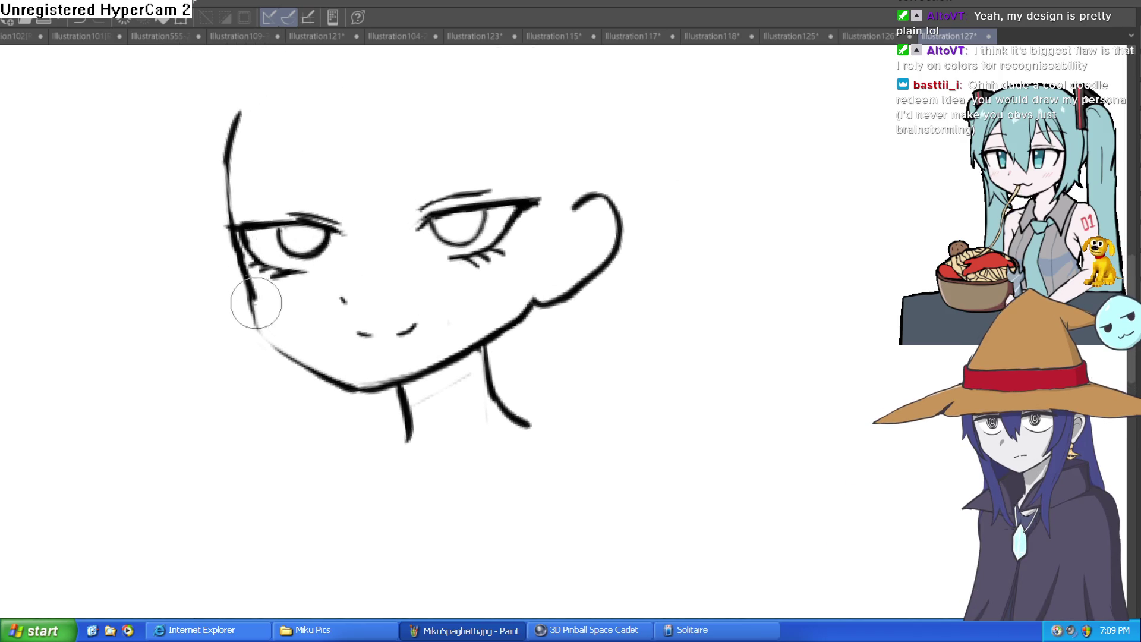
drag(378, 397, 369, 382)
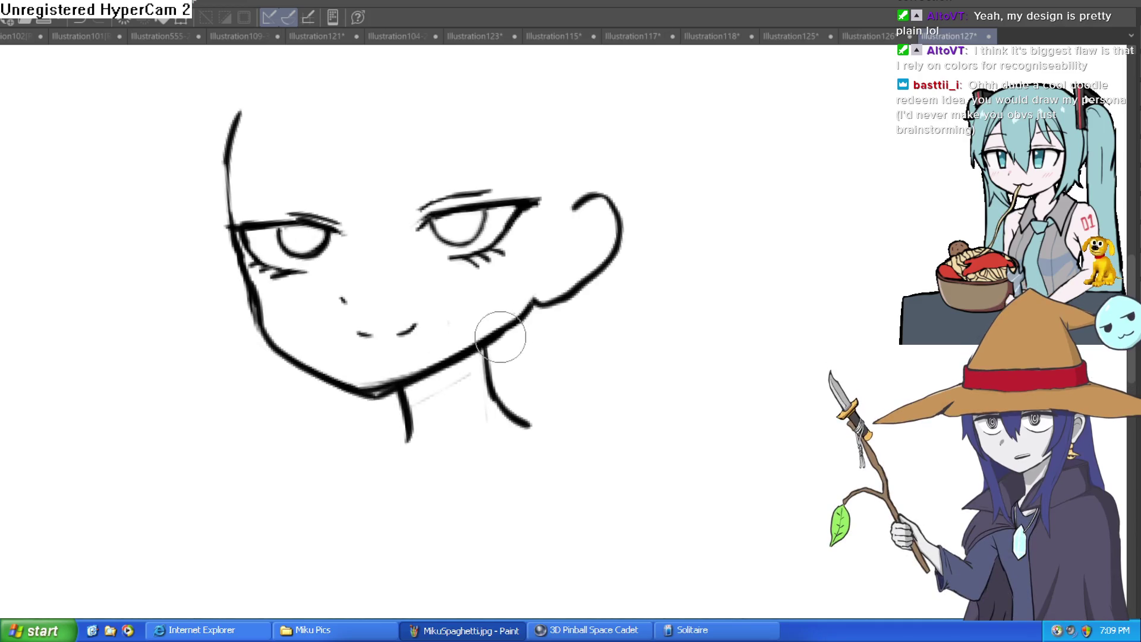
- Draw a first hair strand from the forehead toward the nose over the blue sketch
mouse_move(497, 319)
mouse_down()
mouse_move(591, 420)
mouse_move(594, 335)
mouse_move(632, 247)
mouse_move(680, 204)
mouse_up()
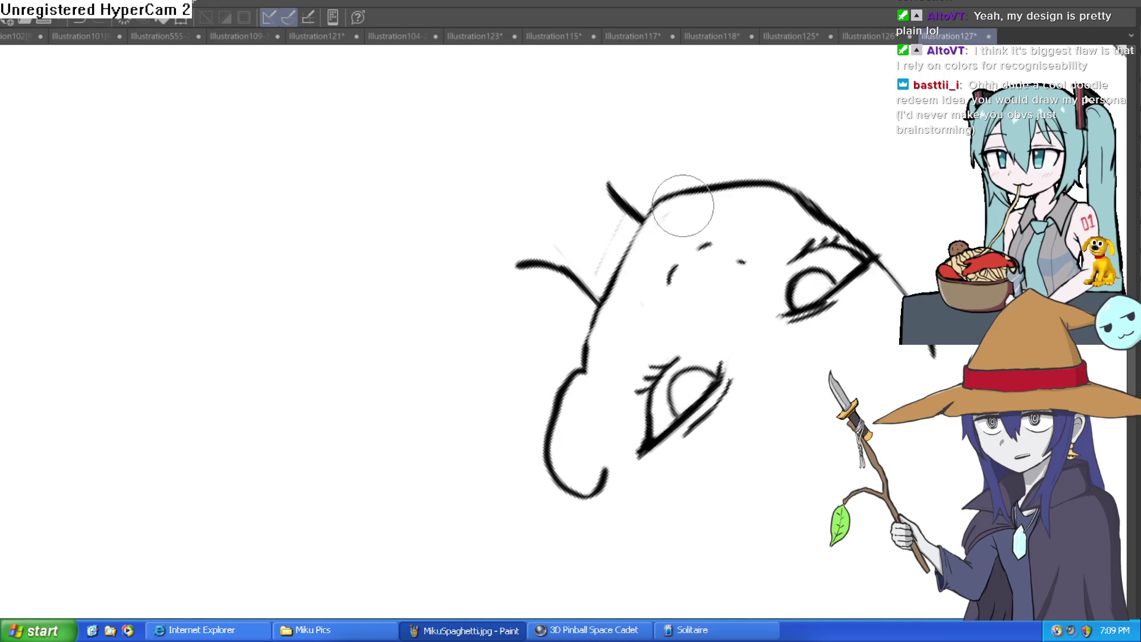
mouse_move(773, 206)
mouse_down()
mouse_move(713, 333)
mouse_move(689, 441)
mouse_move(595, 387)
mouse_move(655, 382)
mouse_move(629, 351)
mouse_move(576, 360)
mouse_up()
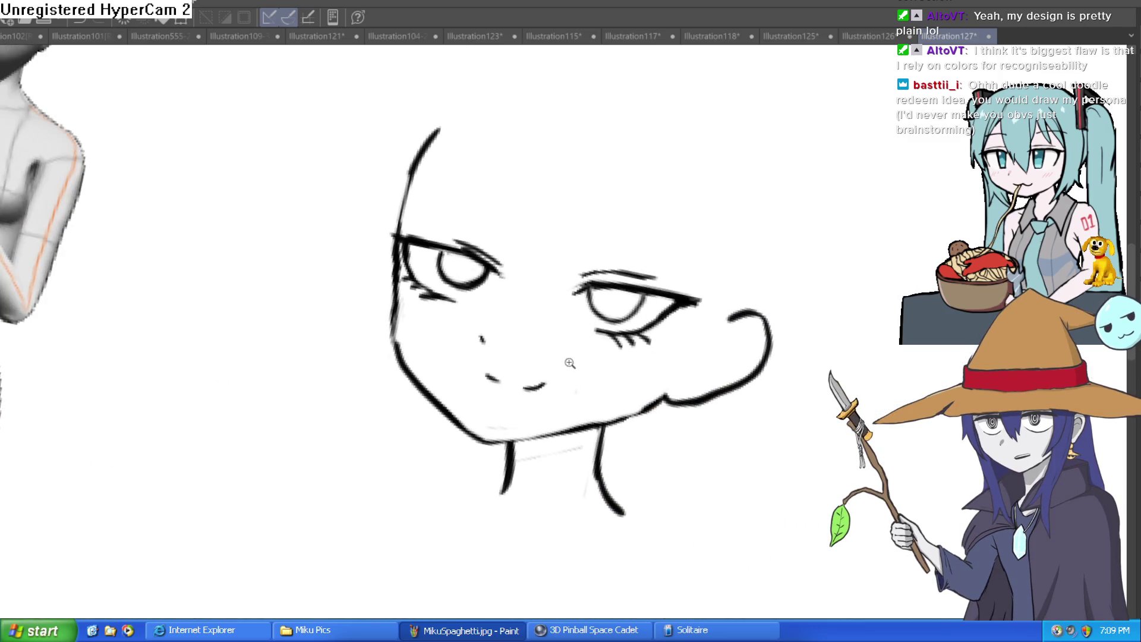
scroll(503, 317, up, 5)
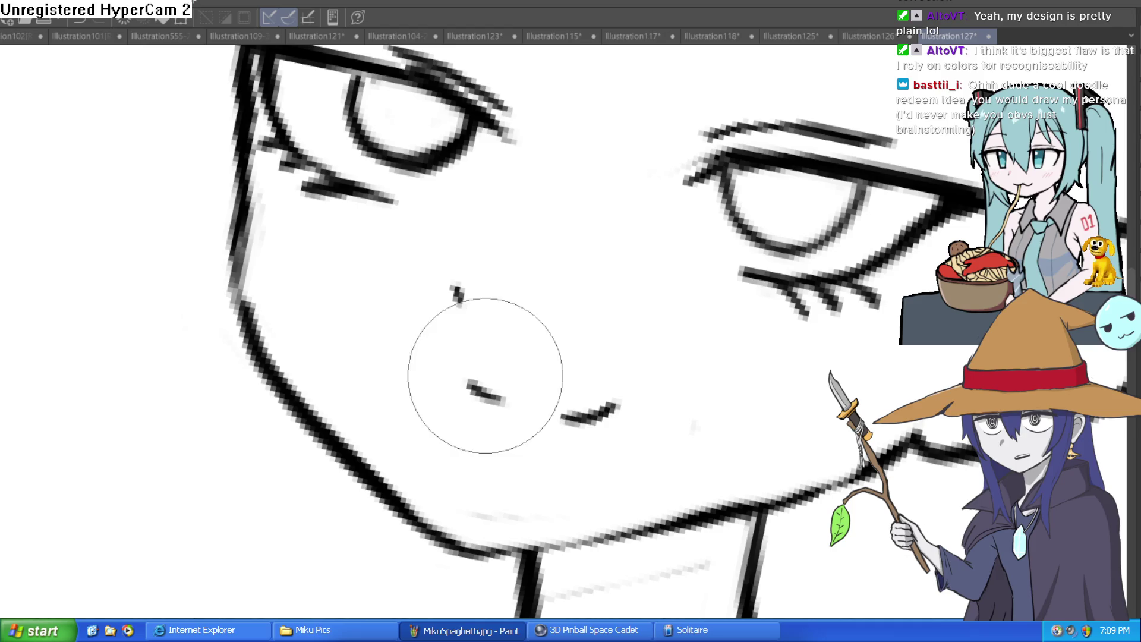
scroll(577, 372, down, 6)
mouse_move(573, 382)
mouse_down()
mouse_move(694, 298)
mouse_move(552, 172)
mouse_up()
scroll(551, 173, up, 5)
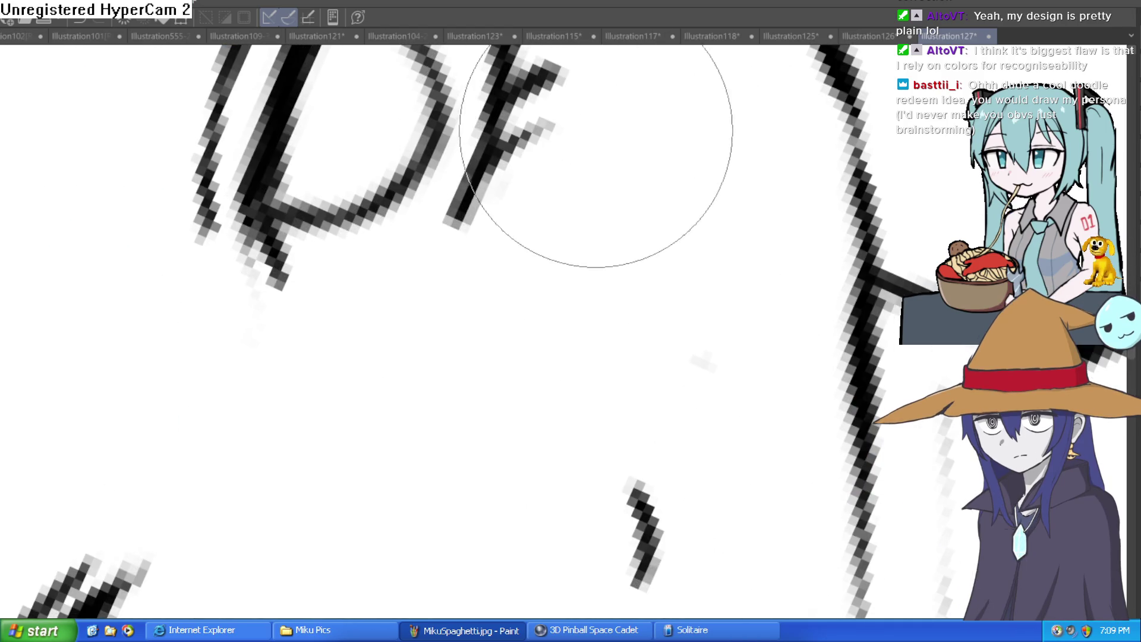
scroll(735, 366, down, 5)
mouse_move(736, 366)
mouse_down()
mouse_move(683, 380)
mouse_move(654, 332)
mouse_move(688, 301)
mouse_move(636, 309)
mouse_move(610, 345)
mouse_up()
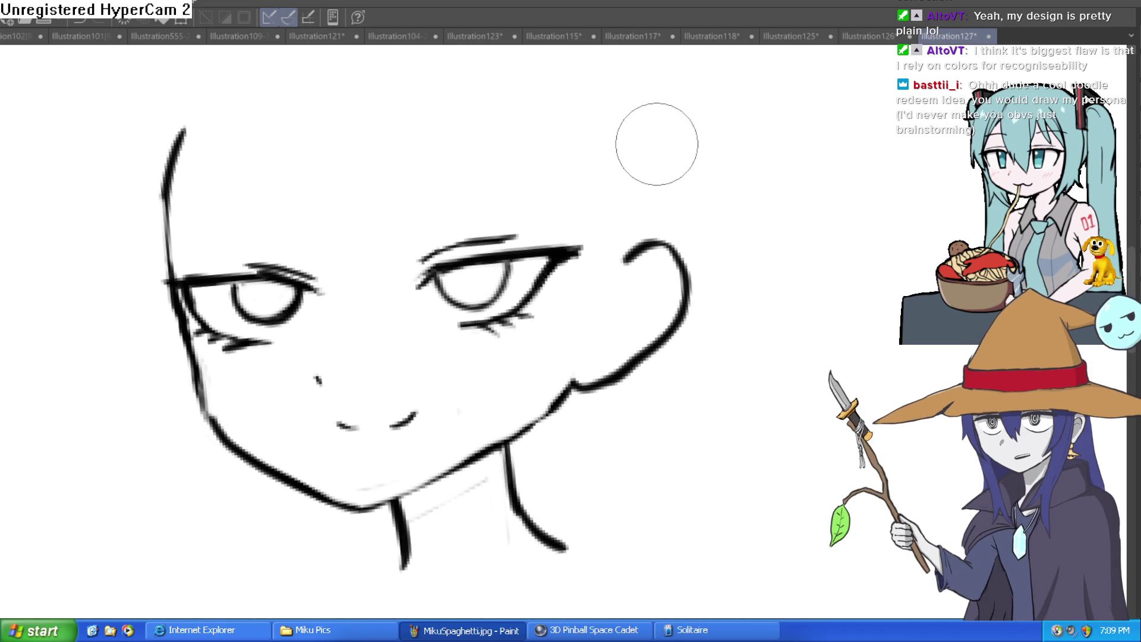
scroll(636, 296, down, 2)
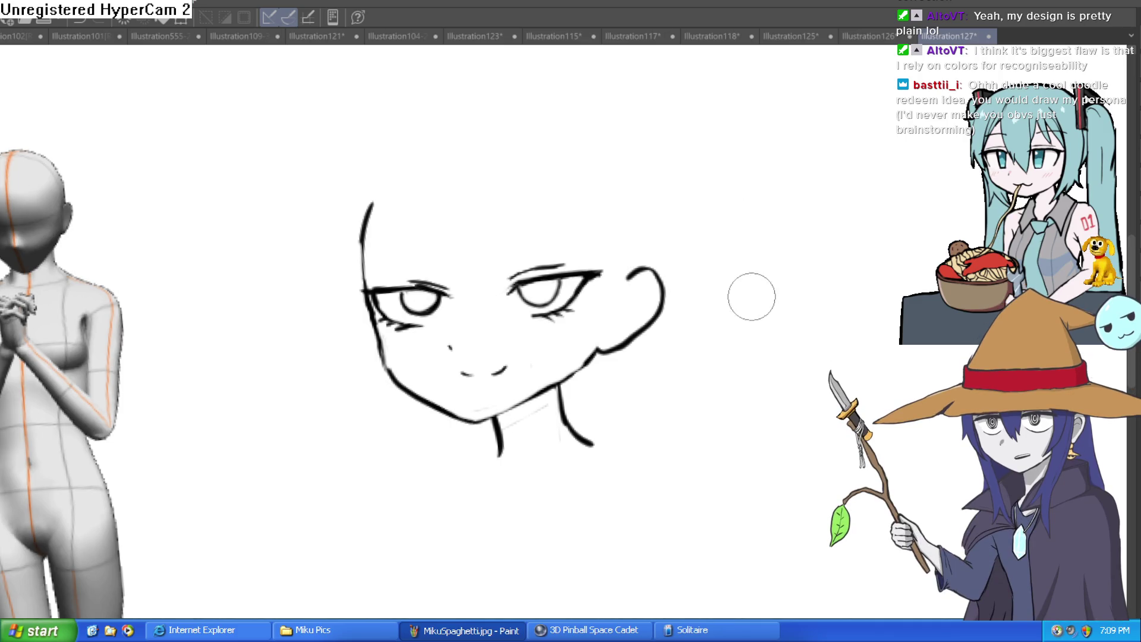
scroll(749, 291, down, 3)
drag(660, 305, 654, 300)
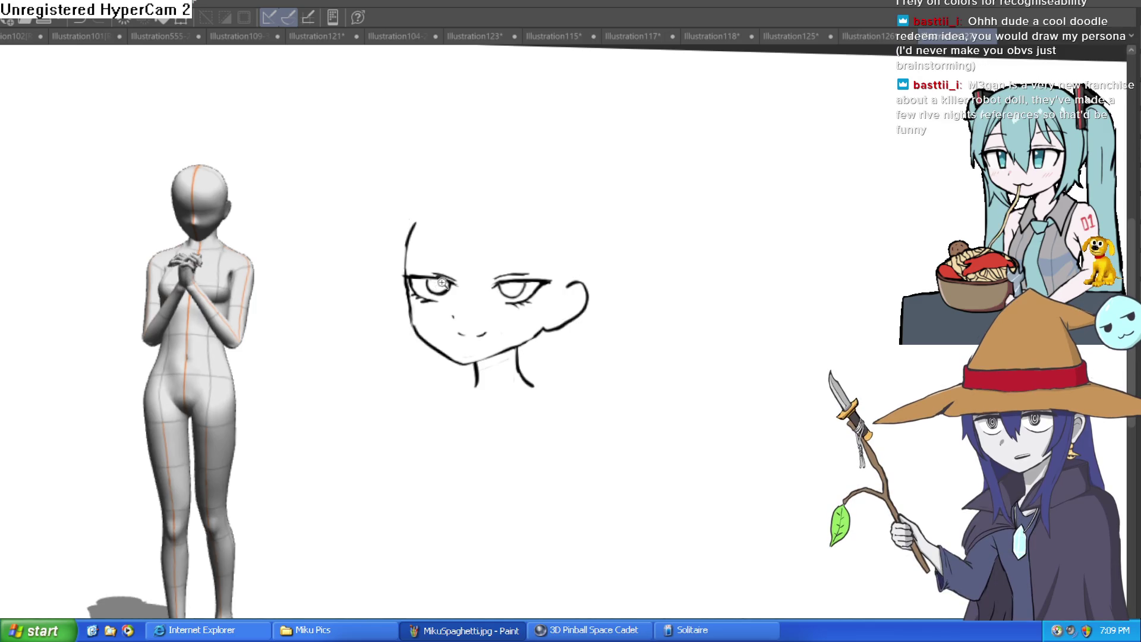
scroll(495, 287, up, 3)
drag(595, 238, 578, 227)
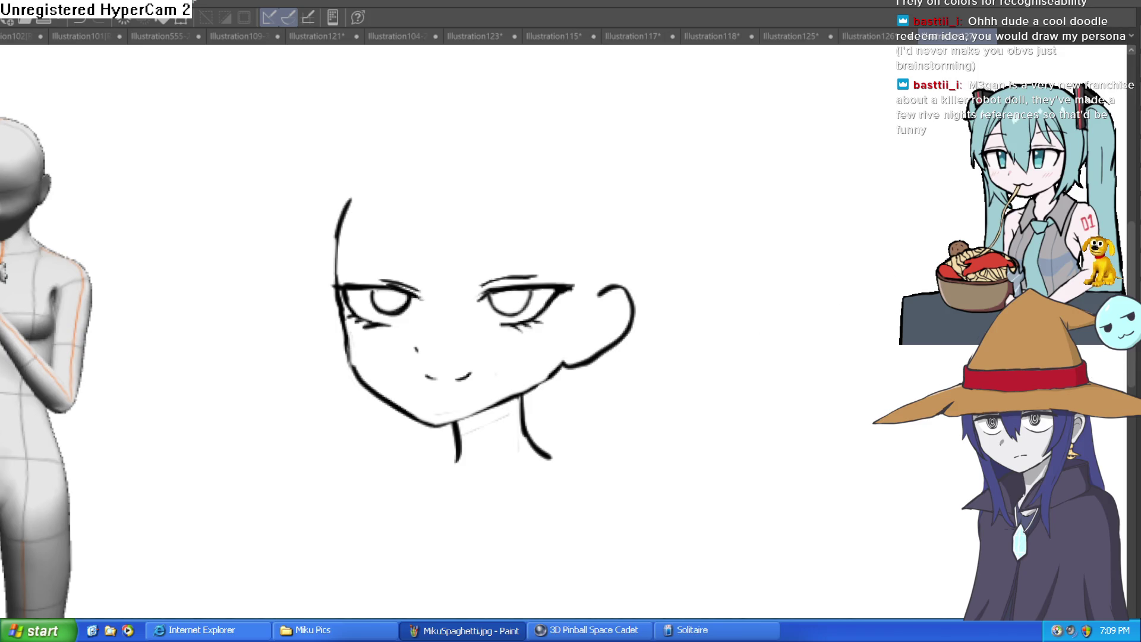
scroll(533, 273, down, 2)
mouse_move(353, 206)
mouse_down()
mouse_move(376, 319)
mouse_move(408, 361)
mouse_up()
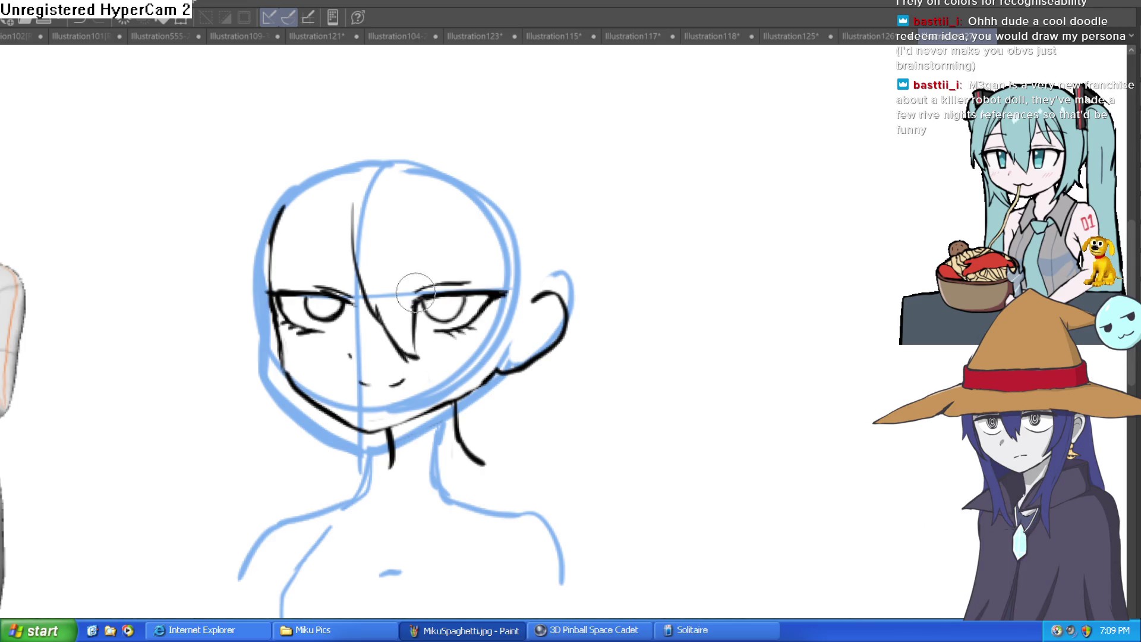
- Redraw the central bang strand and add more fringe strands, undoing a stray face-side line
key(ctrl+z)
mouse_move(365, 182)
mouse_down()
mouse_move(357, 292)
mouse_move(405, 343)
mouse_up()
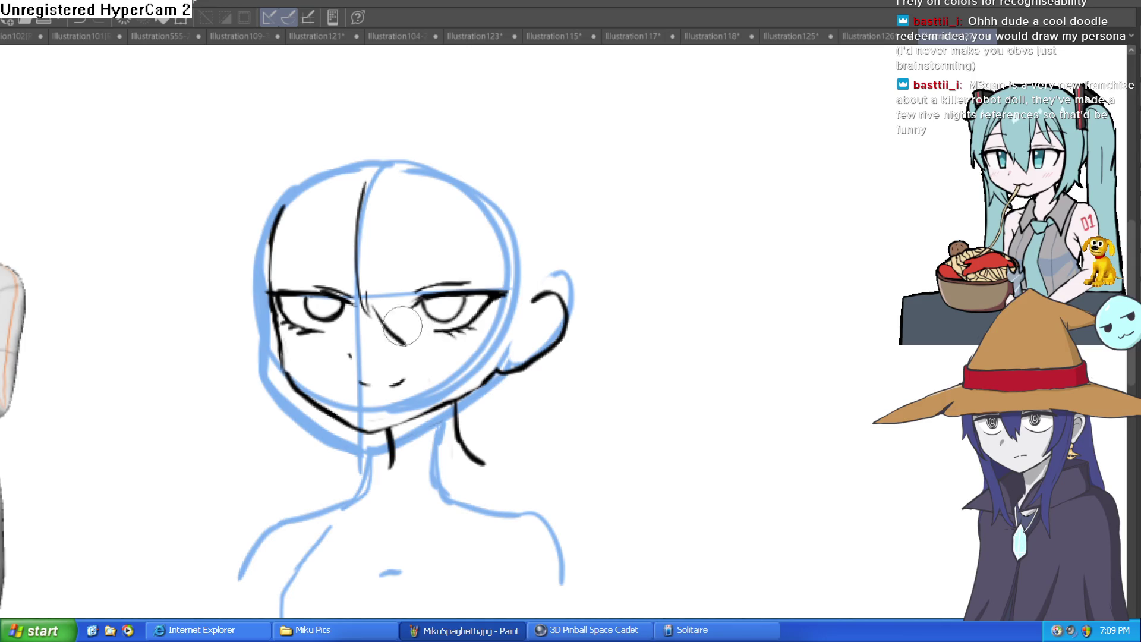
drag(389, 300, 375, 288)
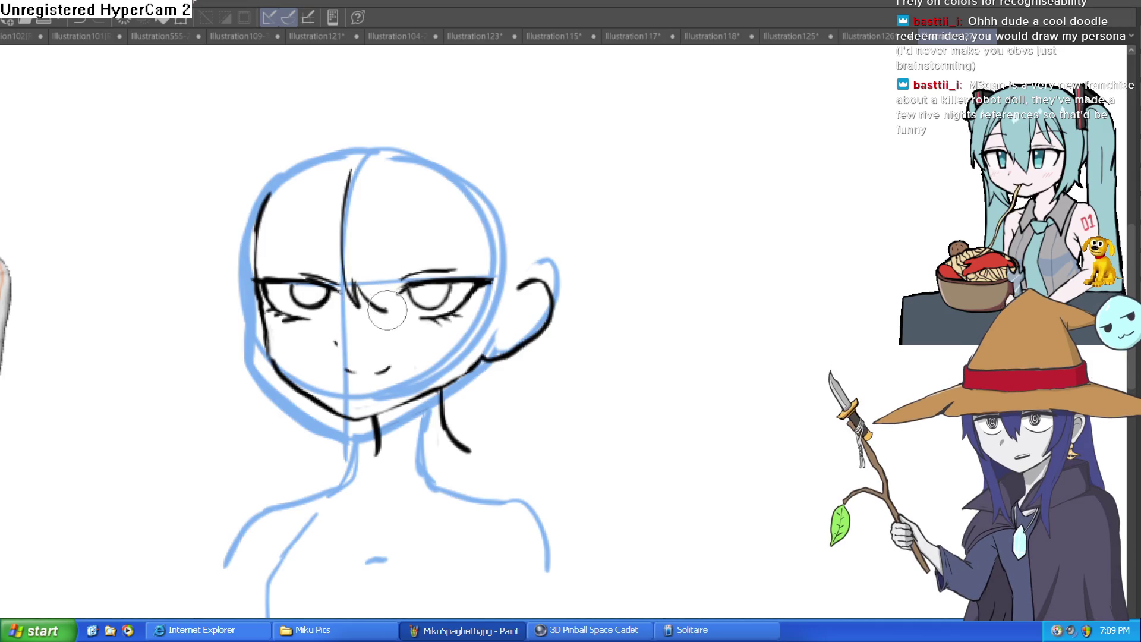
drag(390, 315, 391, 287)
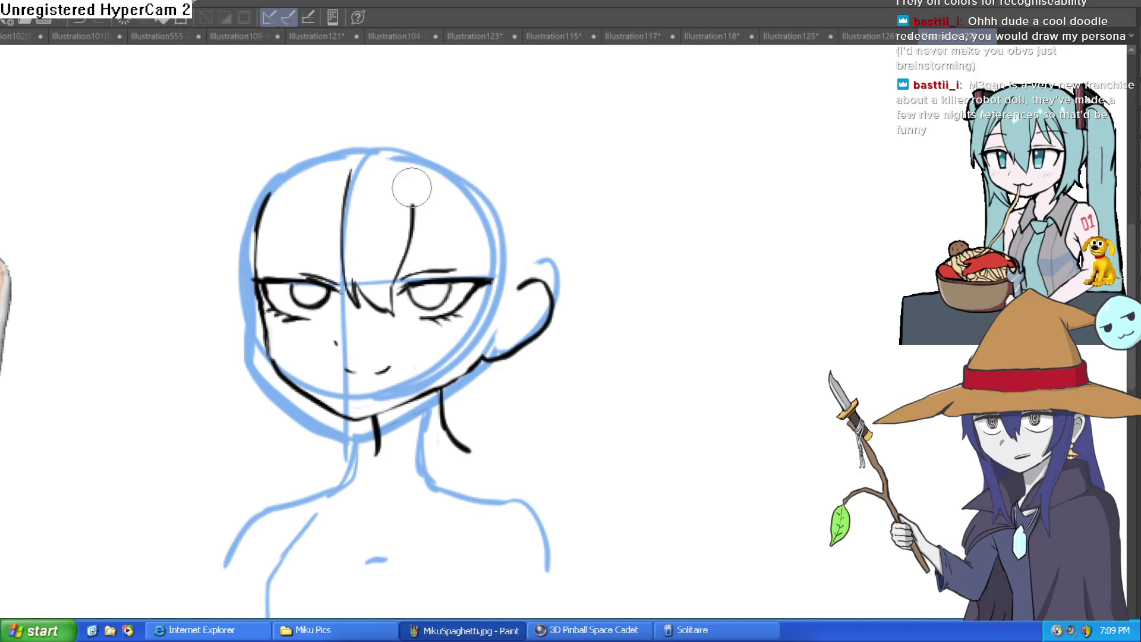
drag(337, 255, 359, 168)
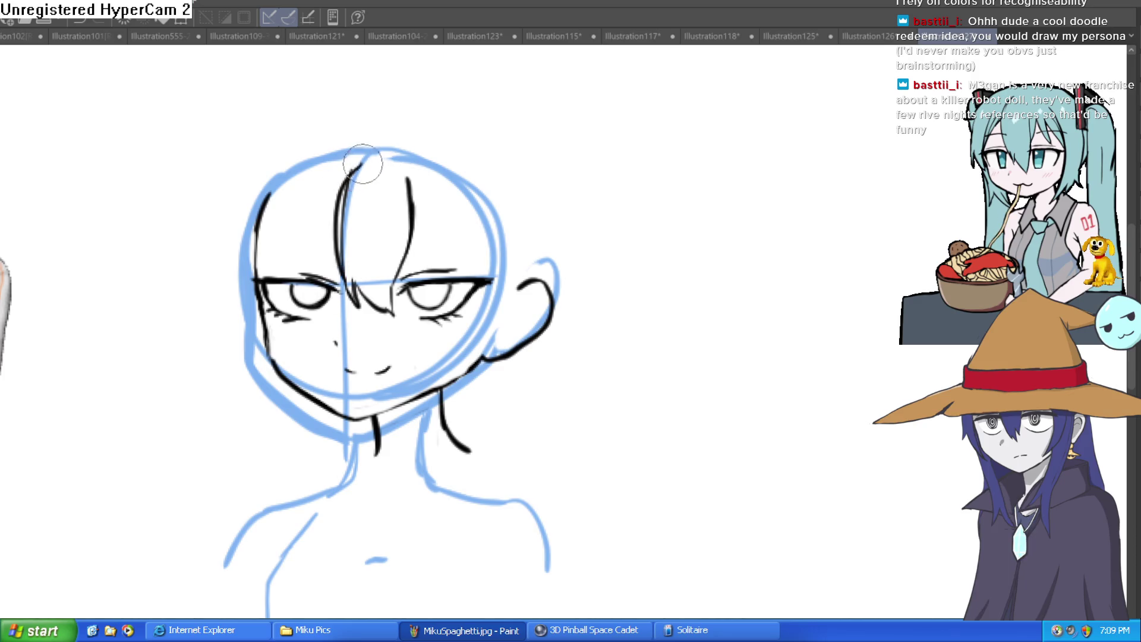
drag(360, 240, 372, 199)
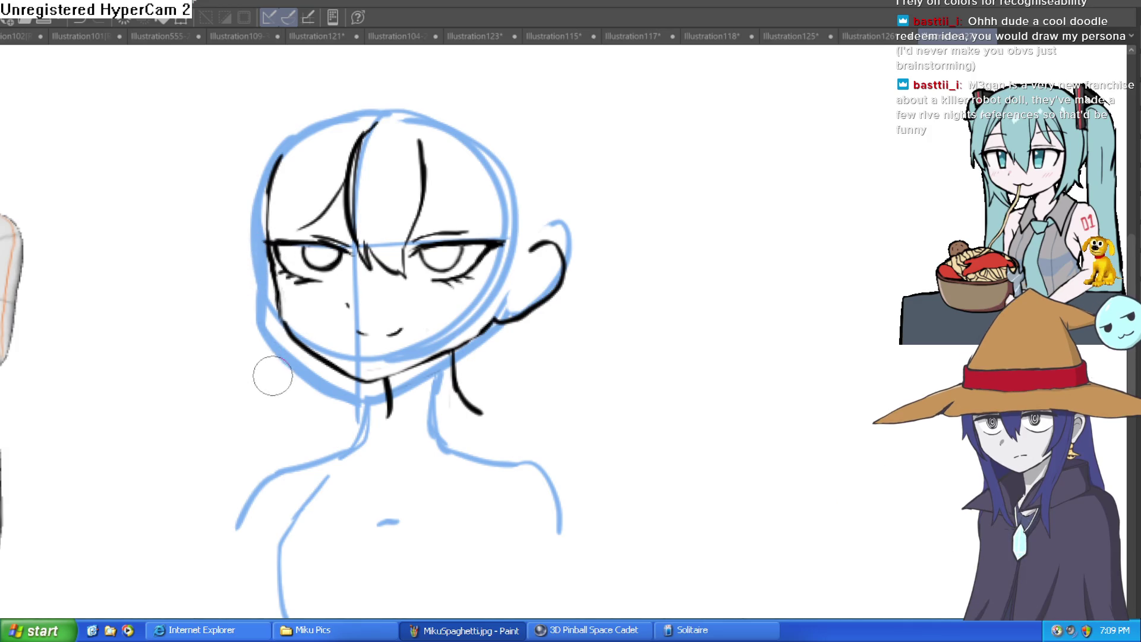
drag(278, 384, 273, 250)
key(ctrl+z)
- Redraw the hair strands along the left side of the face
drag(279, 385, 267, 238)
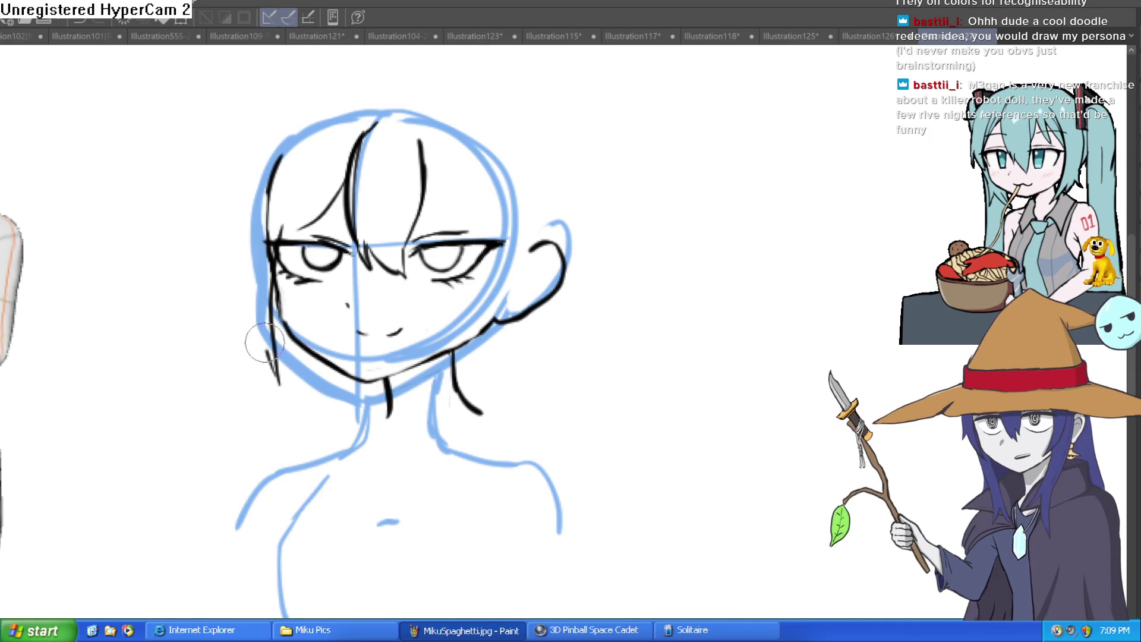
drag(277, 375, 261, 184)
drag(499, 257, 423, 244)
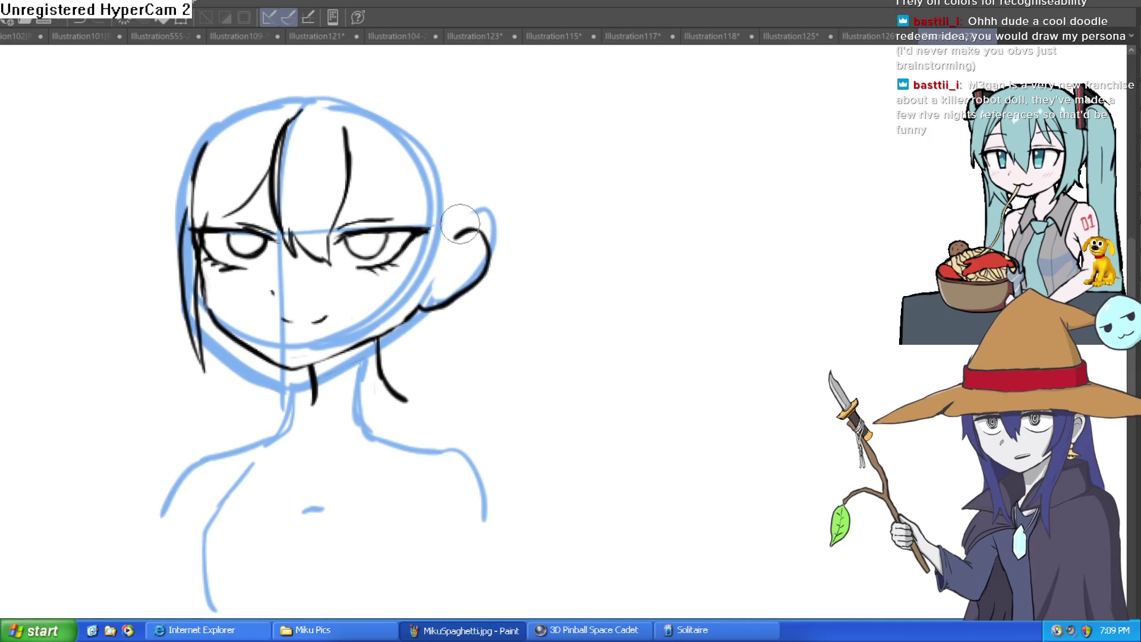
mouse_move(599, 200)
mouse_down()
mouse_move(610, 245)
mouse_move(526, 293)
mouse_up()
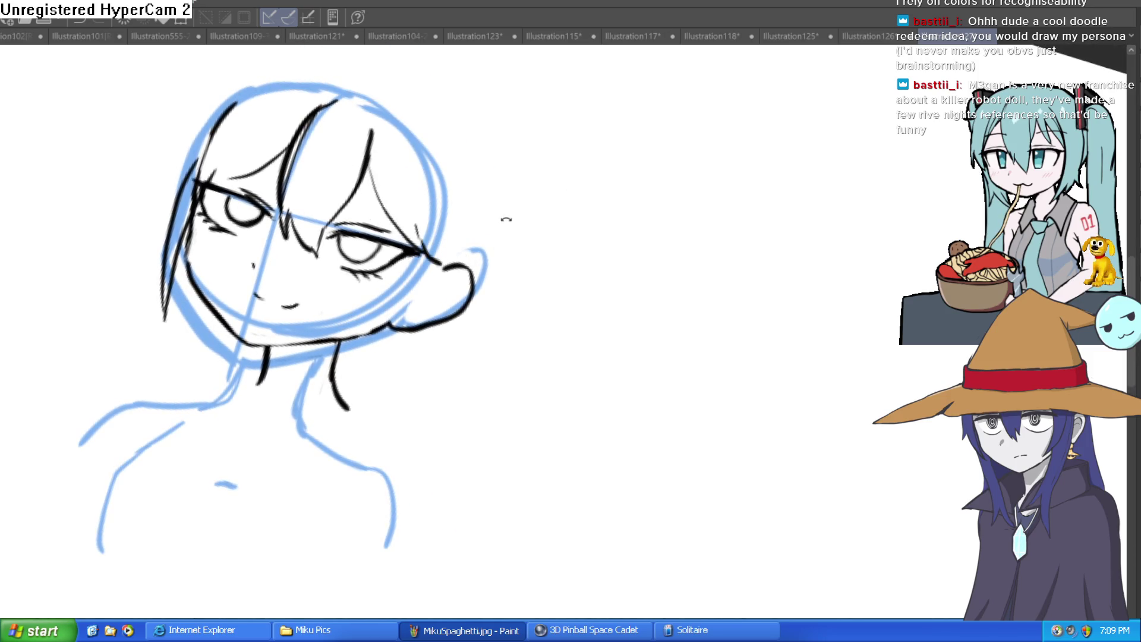
drag(506, 220, 481, 219)
scroll(467, 301, up, 3)
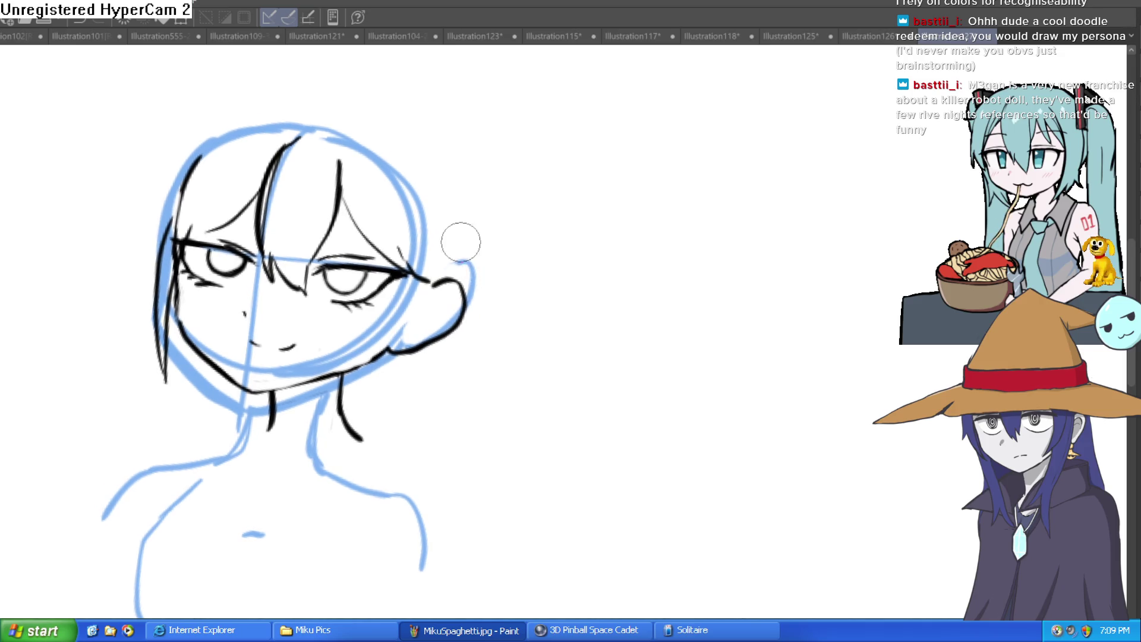
- Draw a thicker outline around the ear with the head turned upright
mouse_move(434, 278)
mouse_down()
mouse_move(458, 267)
mouse_move(458, 356)
mouse_move(370, 395)
mouse_move(390, 413)
mouse_move(497, 337)
mouse_move(473, 266)
mouse_up()
mouse_move(570, 255)
mouse_down()
mouse_move(535, 224)
mouse_move(527, 260)
mouse_move(540, 266)
mouse_move(540, 248)
mouse_up()
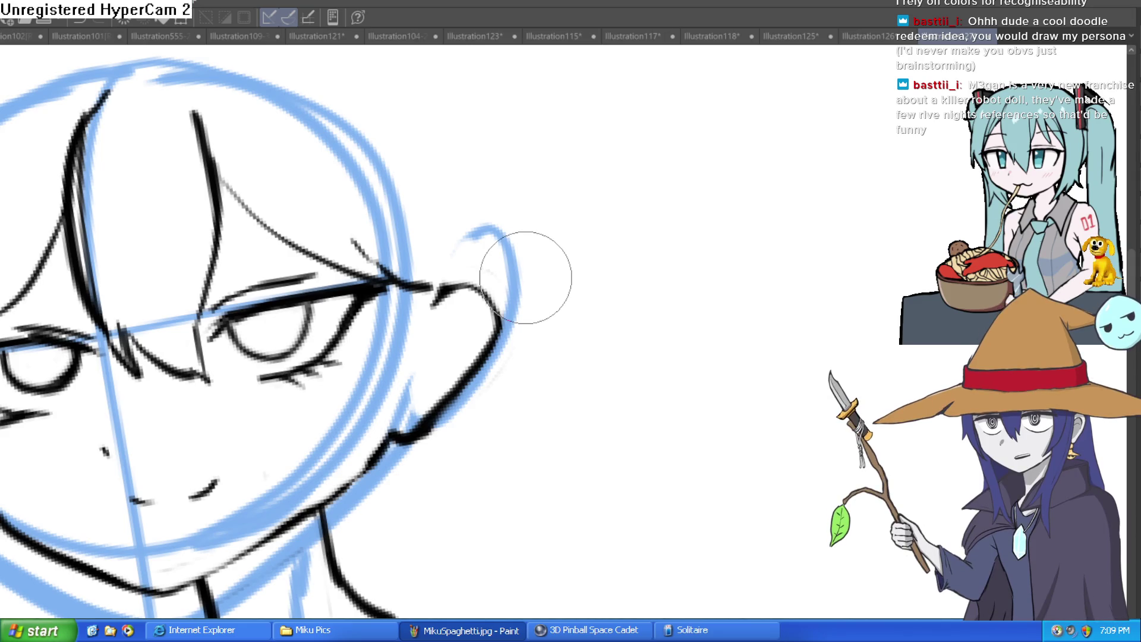
key(space)
drag(524, 281, 541, 251)
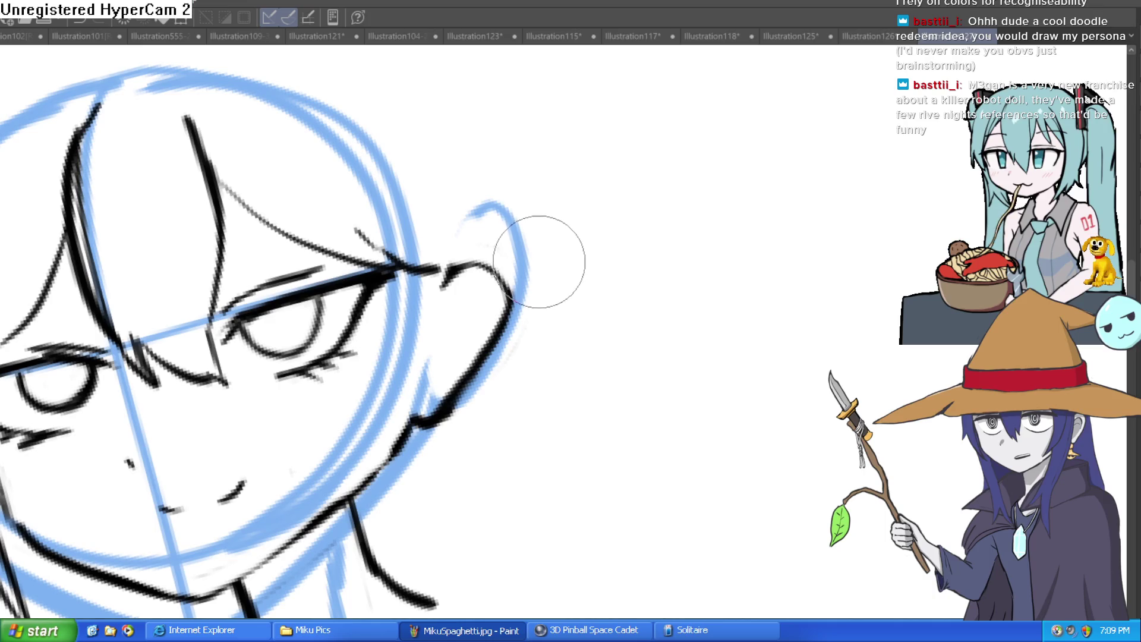
scroll(527, 258, down, 2)
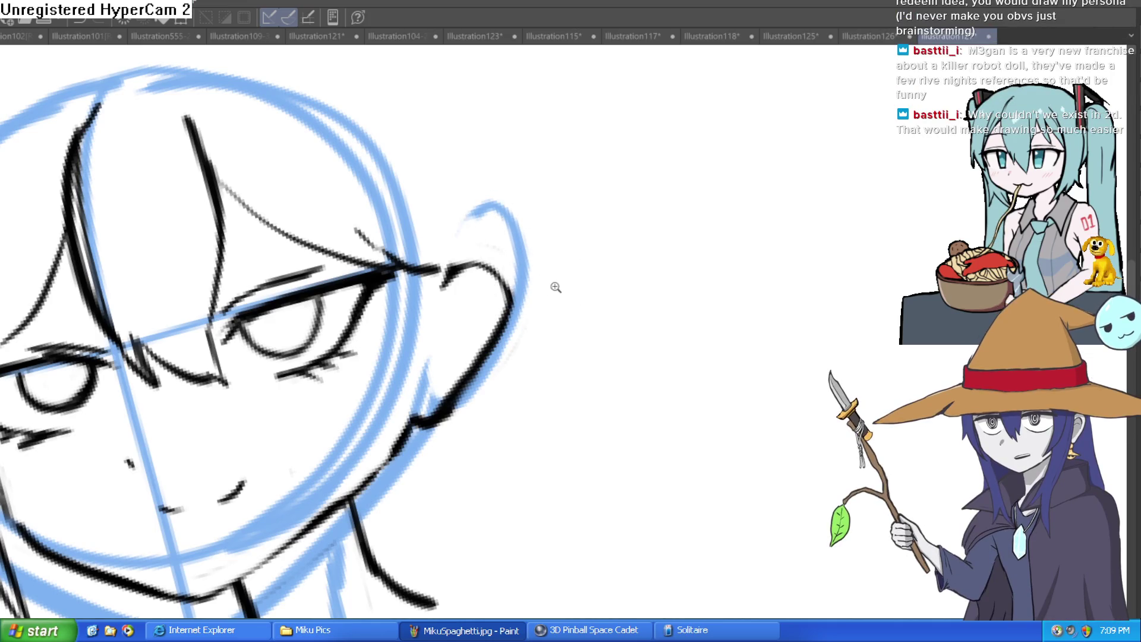
scroll(553, 292, down, 2)
mouse_move(548, 309)
mouse_down()
mouse_move(576, 291)
mouse_move(583, 260)
mouse_move(589, 274)
mouse_move(576, 265)
mouse_up()
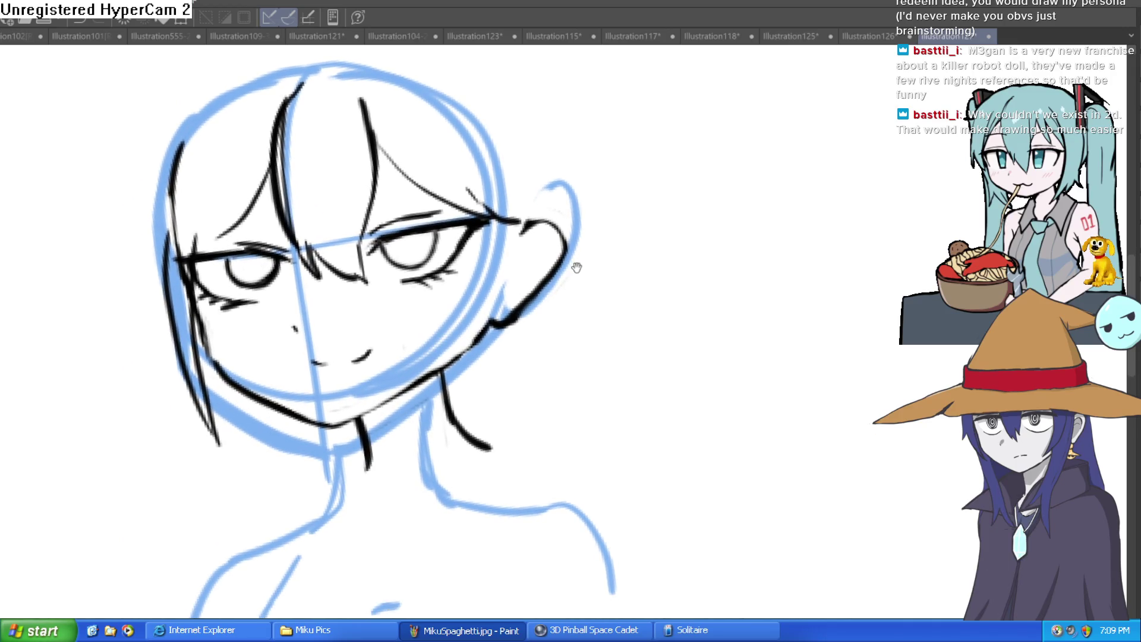
scroll(557, 275, up, 3)
- Erase and thin the thick line below the ear and trim nearby strokes
drag(523, 319, 494, 347)
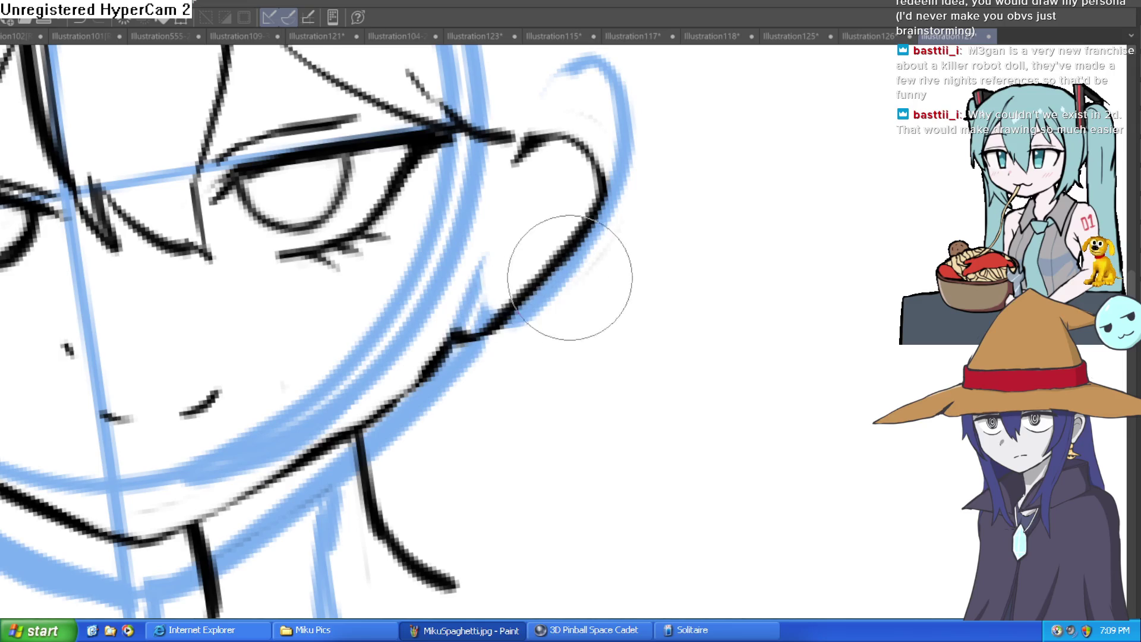
drag(606, 226, 547, 102)
scroll(548, 102, down, 3)
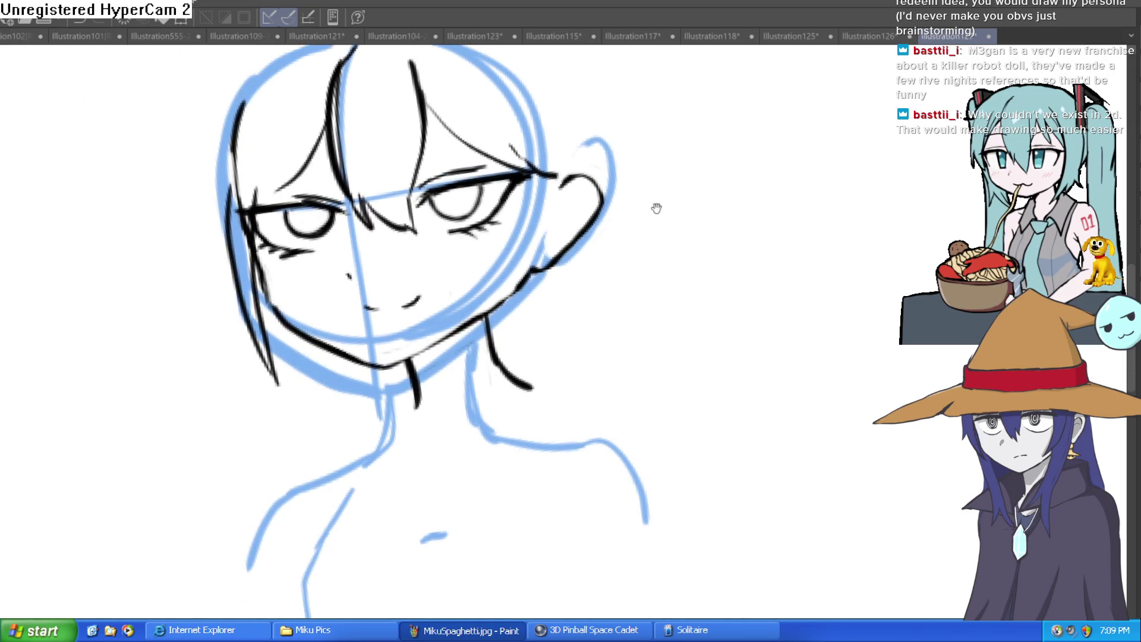
- Zoom in on the eyes and the hair above them, then tilt the canvas
drag(334, 147, 300, 224)
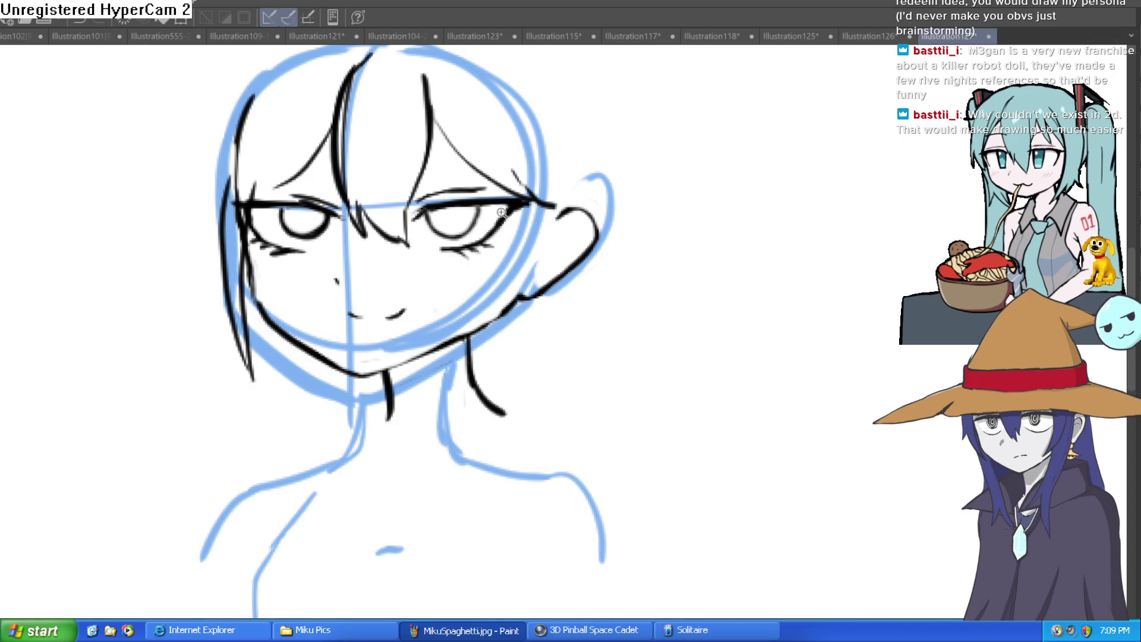
scroll(415, 199, up, 5)
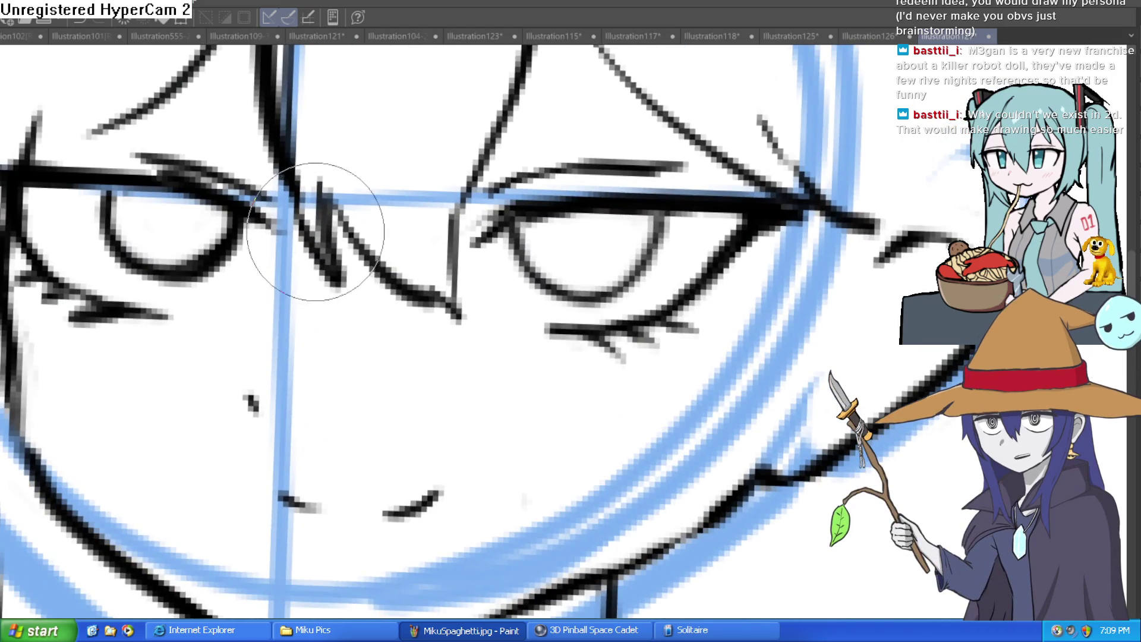
drag(357, 208, 345, 262)
drag(333, 321, 326, 410)
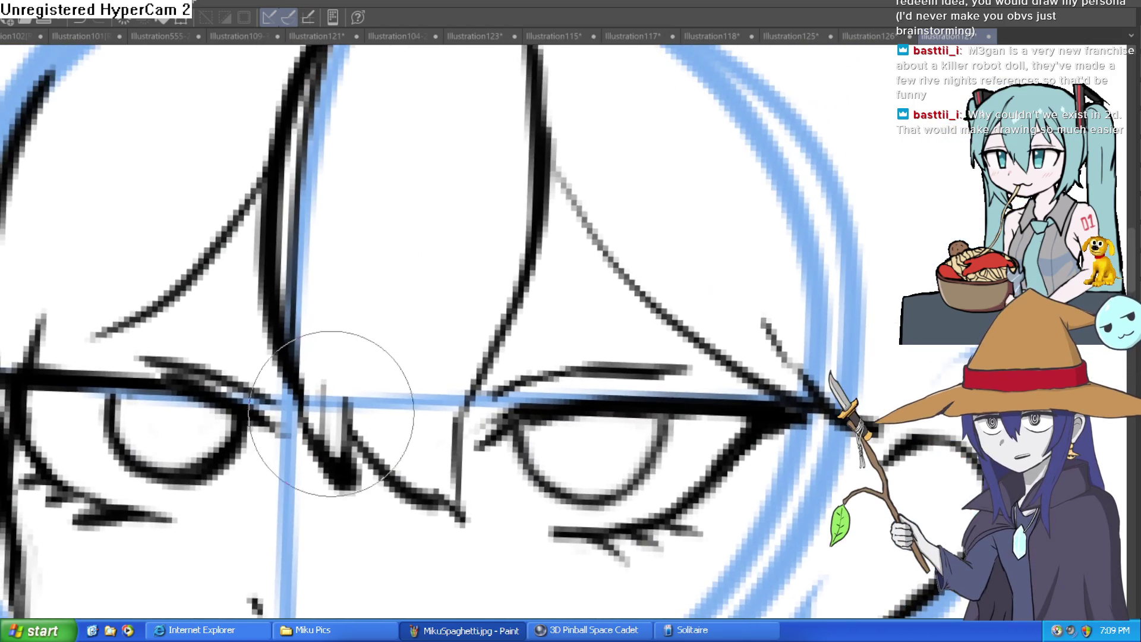
drag(315, 203, 293, 332)
scroll(344, 204, down, 5)
mouse_move(564, 232)
mouse_down()
mouse_move(593, 226)
mouse_move(601, 241)
mouse_move(581, 224)
mouse_move(586, 245)
mouse_up()
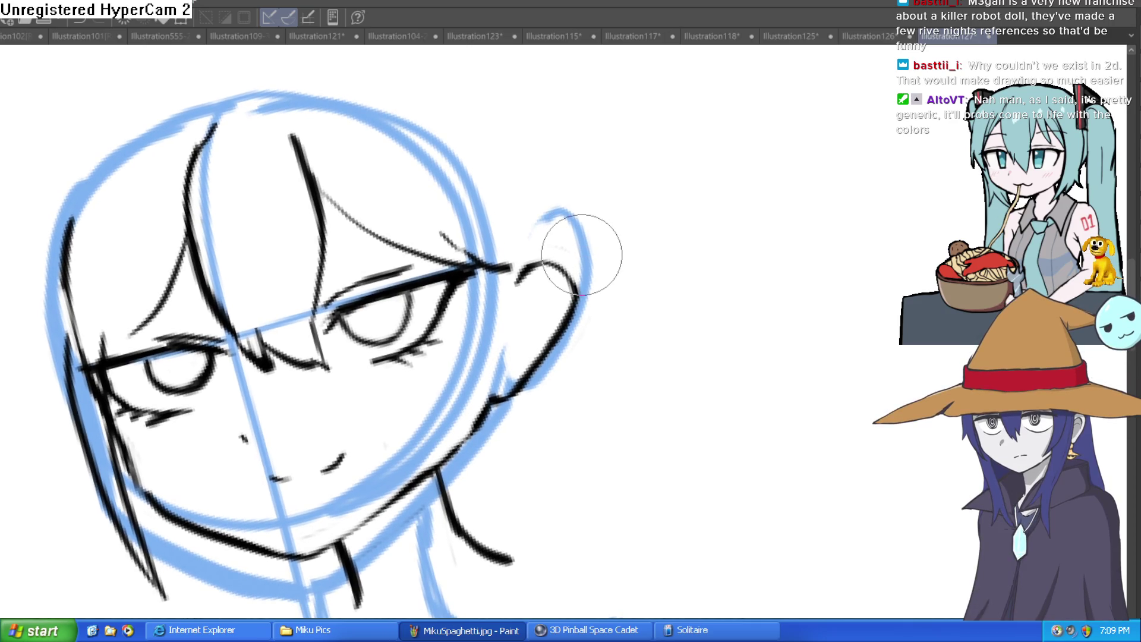
drag(580, 257, 585, 253)
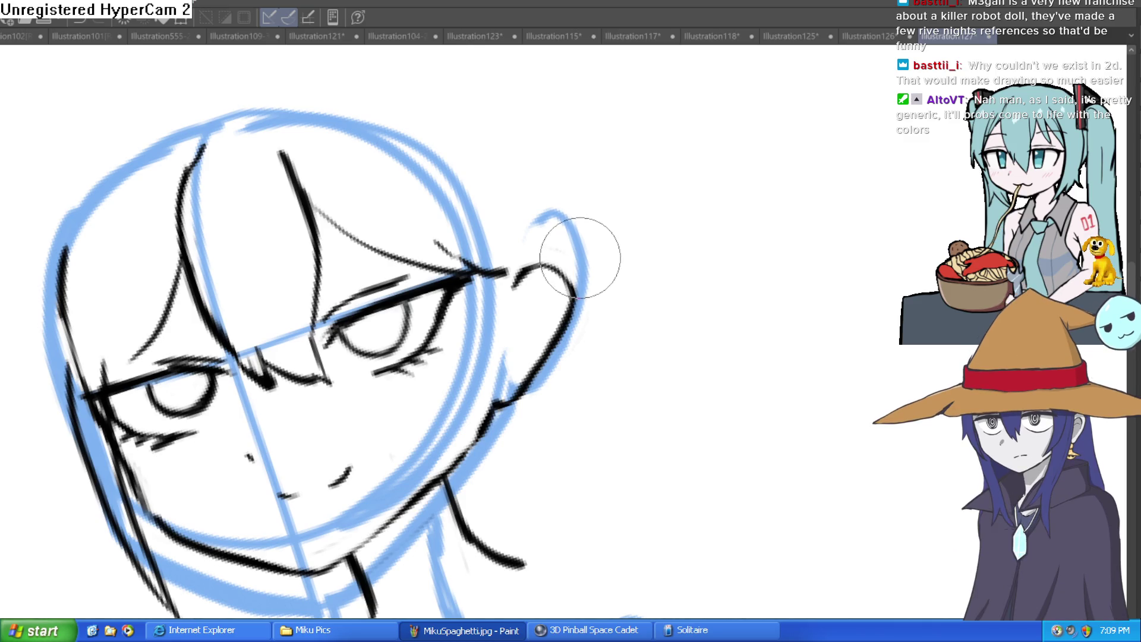
scroll(595, 237, down, 3)
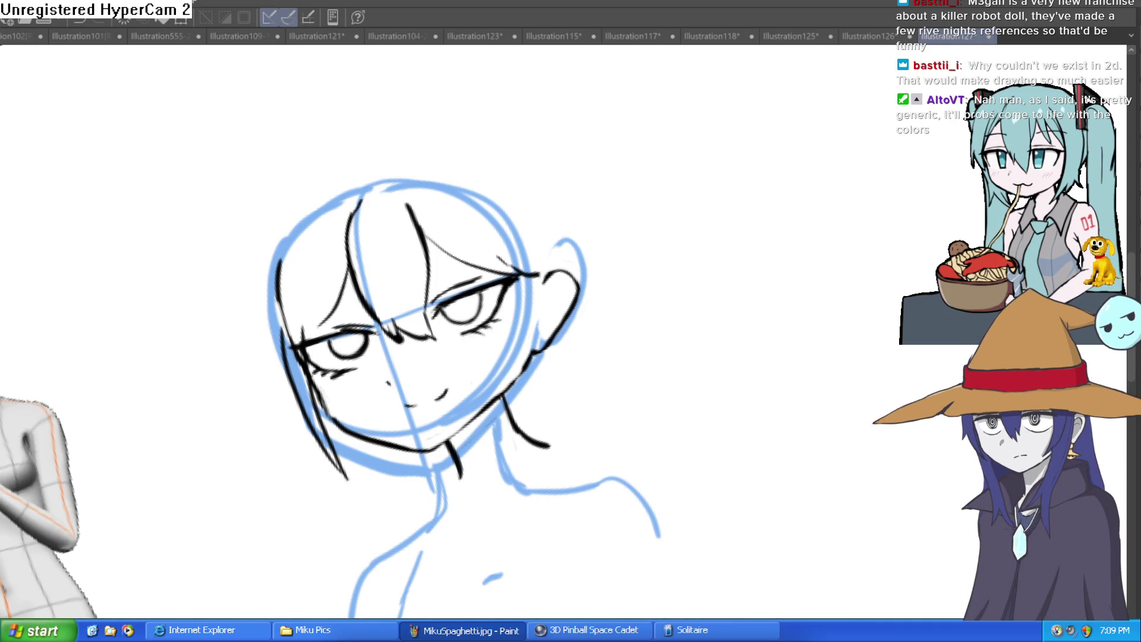
drag(634, 303, 713, 298)
- Undo the stray stroke beside the head and draw the right-side jawline
key(ctrl+z)
drag(793, 262, 762, 322)
scroll(614, 268, up, 3)
drag(517, 226, 483, 338)
- Draw hair strands falling from the crown of the head
scroll(559, 238, up, 3)
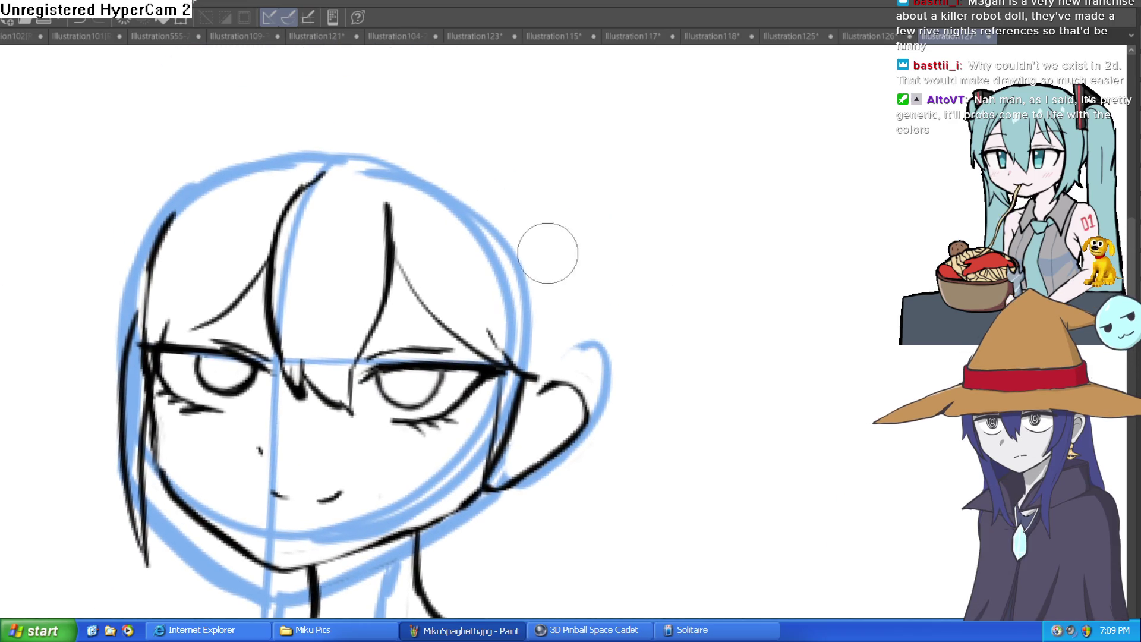
mouse_move(334, 156)
mouse_down()
mouse_move(214, 265)
mouse_move(357, 166)
mouse_move(343, 152)
mouse_move(250, 309)
mouse_move(386, 179)
mouse_move(376, 147)
mouse_move(364, 241)
mouse_move(277, 348)
mouse_up()
drag(442, 196, 325, 309)
drag(437, 128, 374, 202)
drag(477, 177, 436, 188)
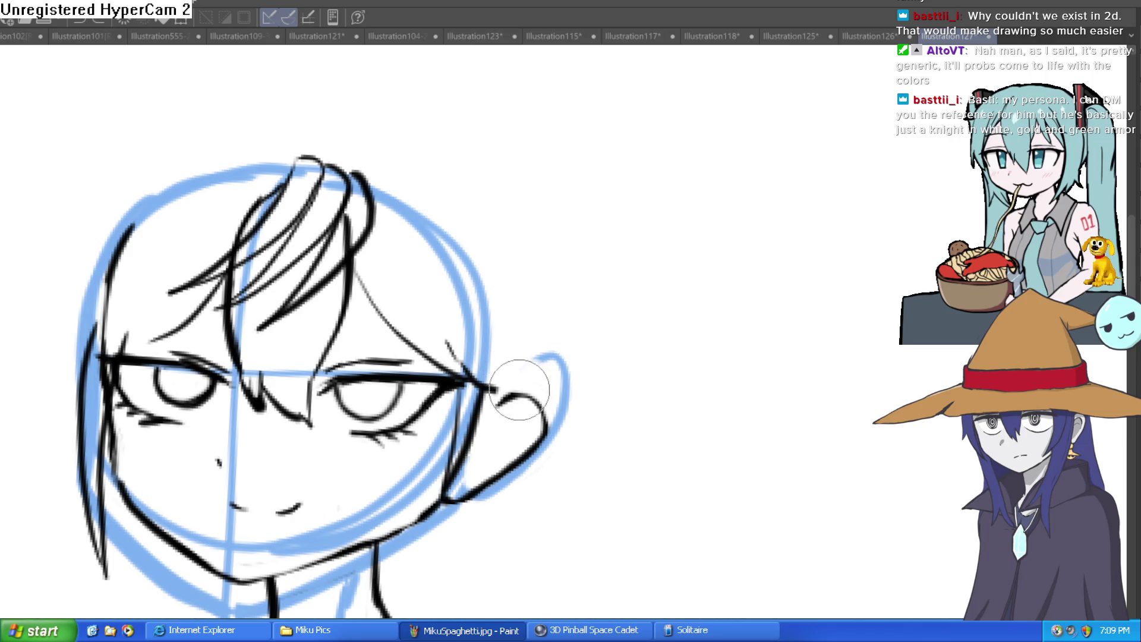
drag(538, 392, 496, 290)
scroll(494, 357, down, 5)
scroll(459, 357, up, 6)
- Add an ear-to-neck line, redraw the chin jawline, and sweep the outer hair line up from the ear
mouse_move(453, 335)
mouse_down()
mouse_move(412, 473)
mouse_move(361, 464)
mouse_move(542, 407)
mouse_up()
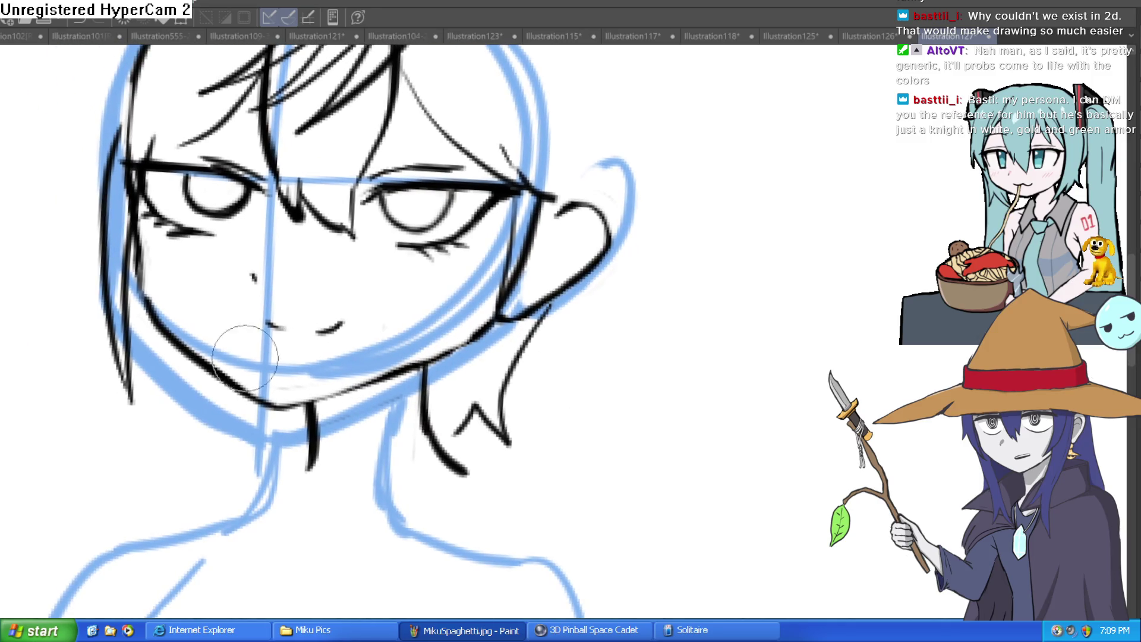
mouse_move(130, 297)
mouse_down()
mouse_move(179, 458)
mouse_move(301, 454)
mouse_up()
key(ctrl+z)
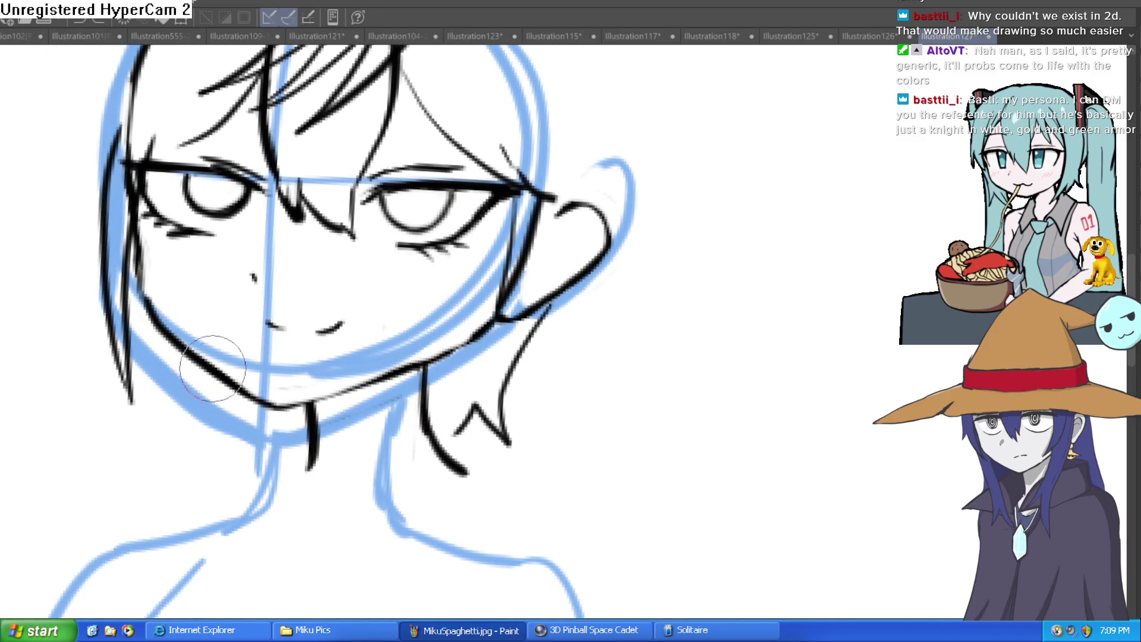
drag(143, 303, 232, 412)
scroll(607, 390, up, 5)
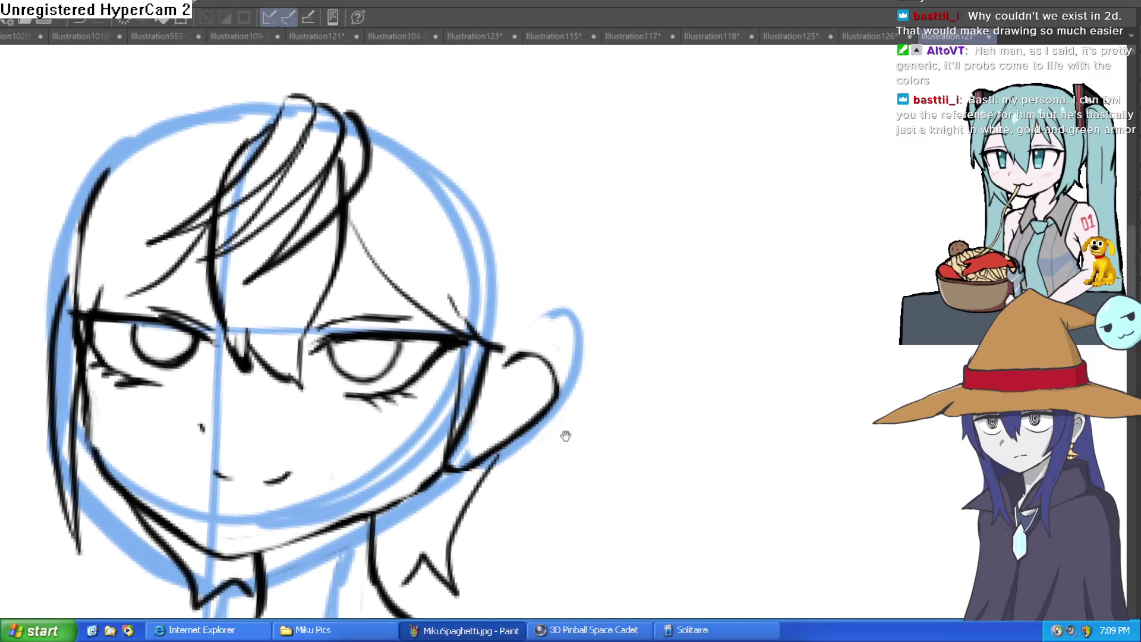
drag(570, 327, 566, 357)
mouse_move(588, 419)
mouse_down()
mouse_move(526, 263)
mouse_move(407, 120)
mouse_move(309, 105)
mouse_up()
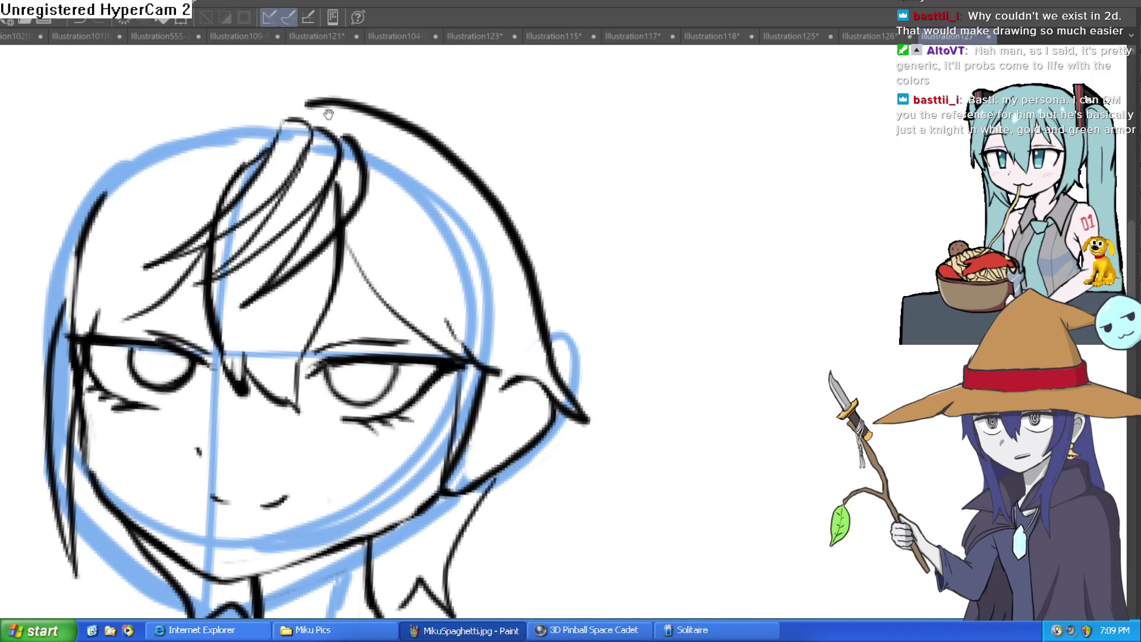
- Continue the hair outline over the crown and up the head's left side, thickening it
drag(354, 150, 450, 204)
drag(151, 365, 196, 226)
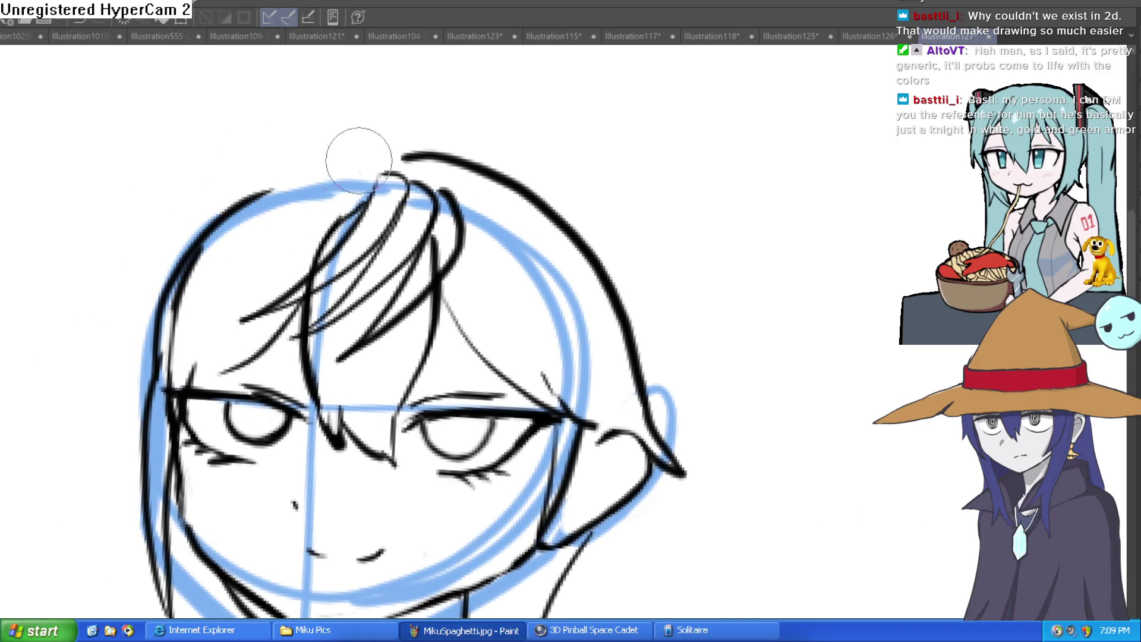
drag(375, 159, 185, 242)
drag(158, 311, 352, 153)
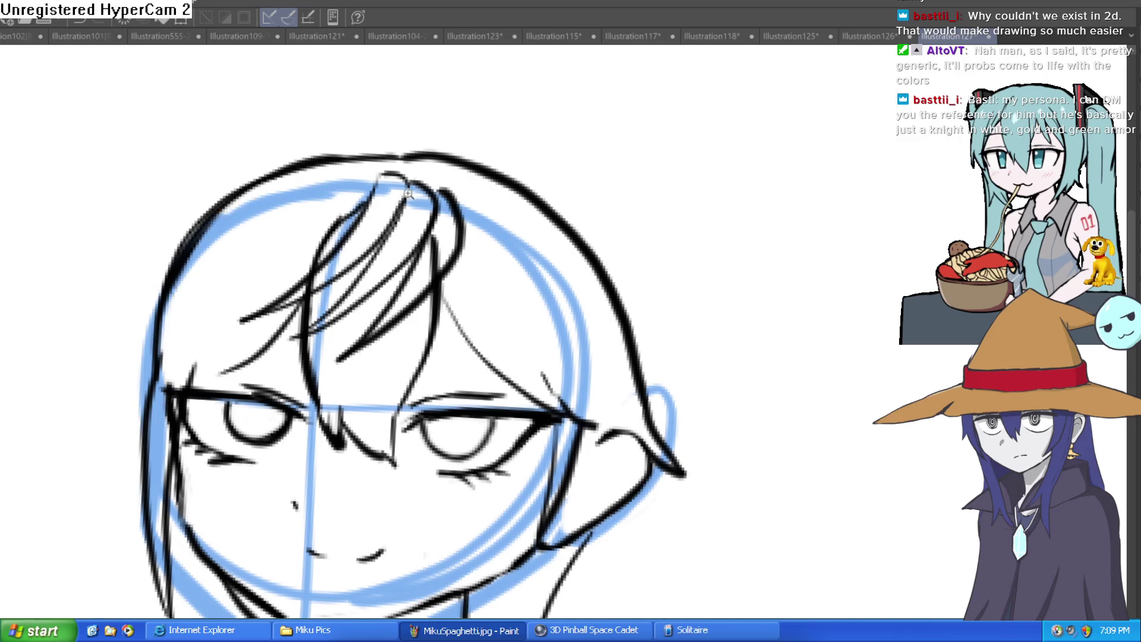
scroll(416, 196, down, 3)
drag(340, 223, 321, 214)
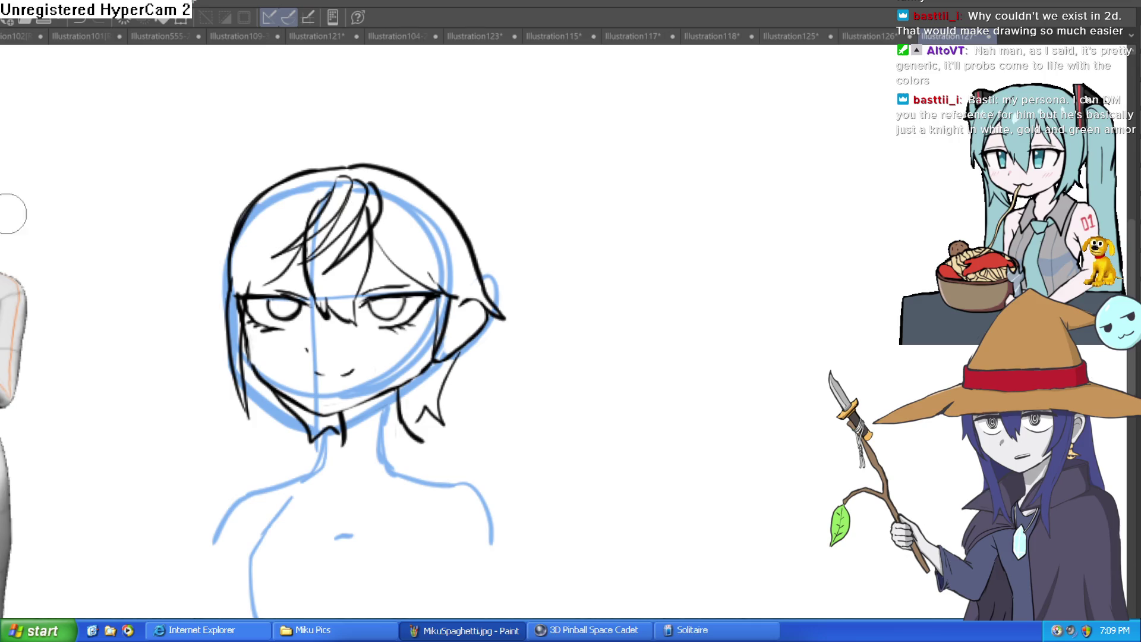
- Add short hair strands near the left temple and redraw the left head outline bolder
click(354, 263)
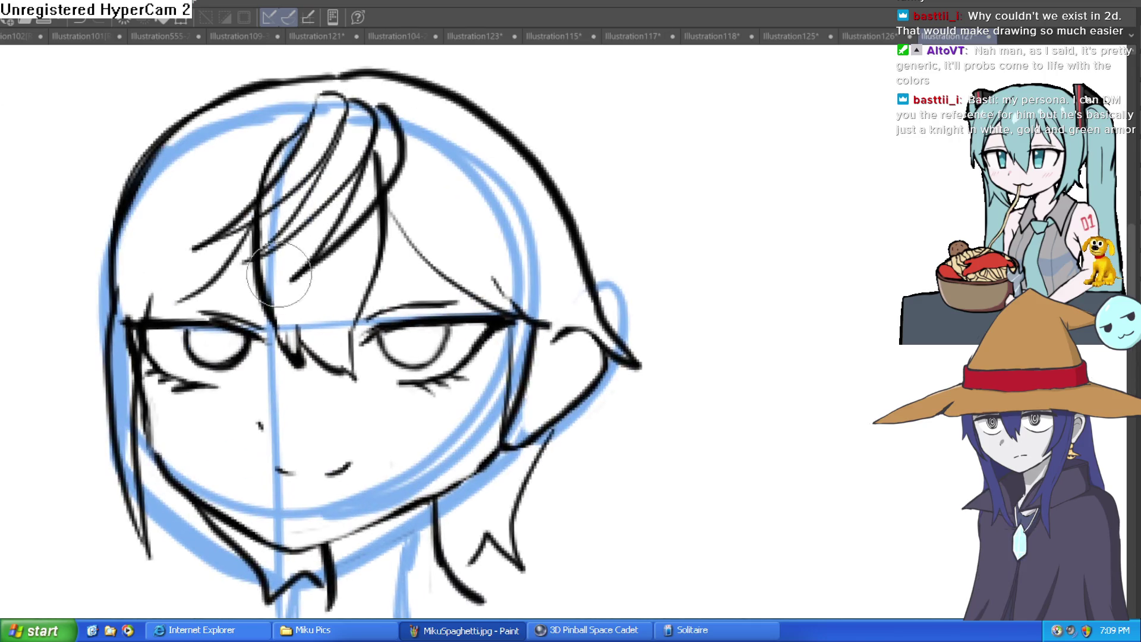
drag(153, 285, 150, 274)
scroll(152, 267, up, 1)
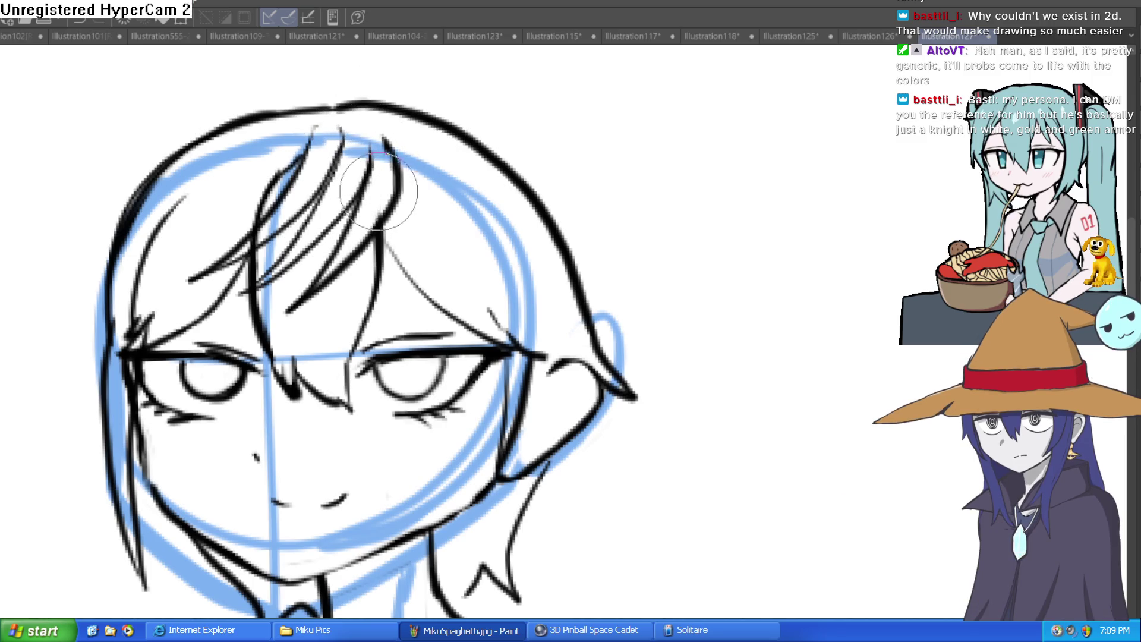
scroll(387, 107, down, 3)
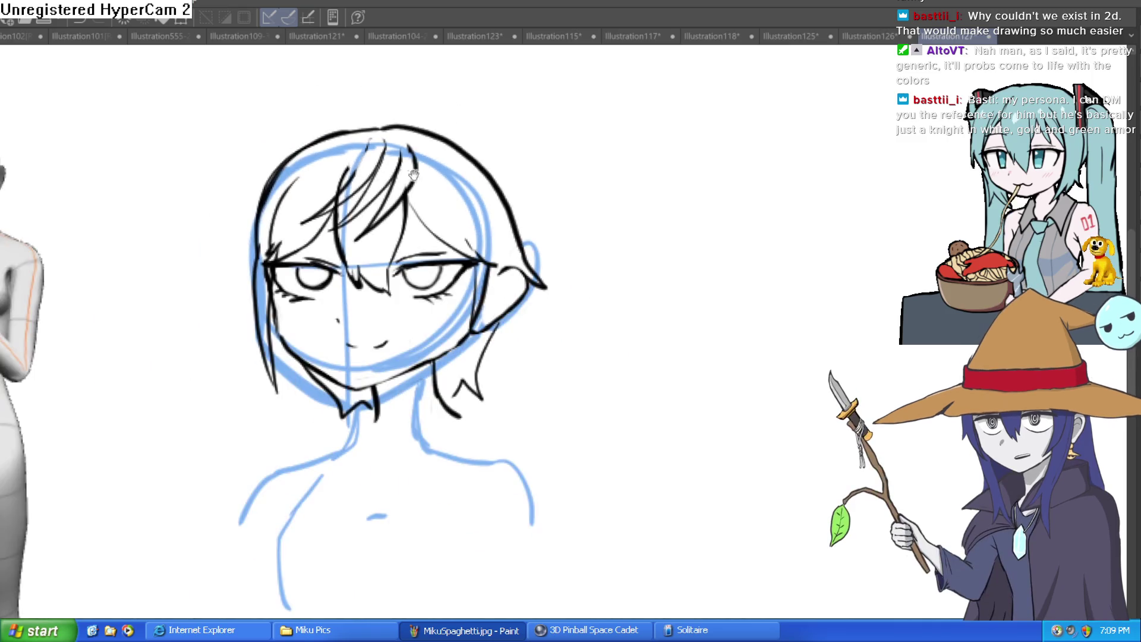
scroll(341, 200, up, 5)
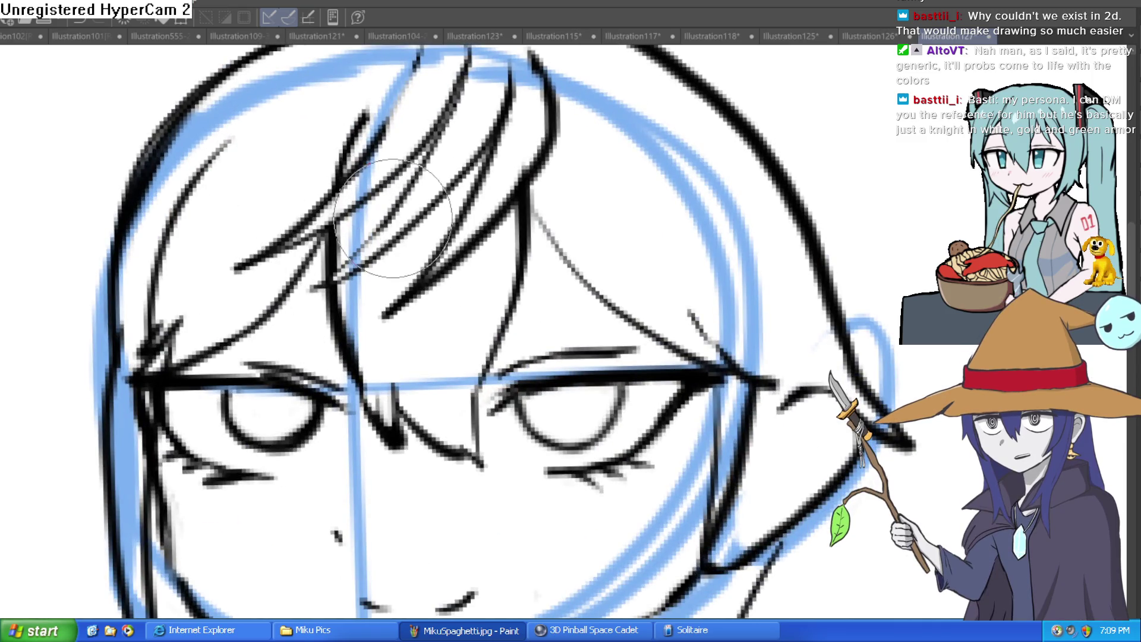
scroll(412, 291, down, 2)
scroll(588, 154, down, 3)
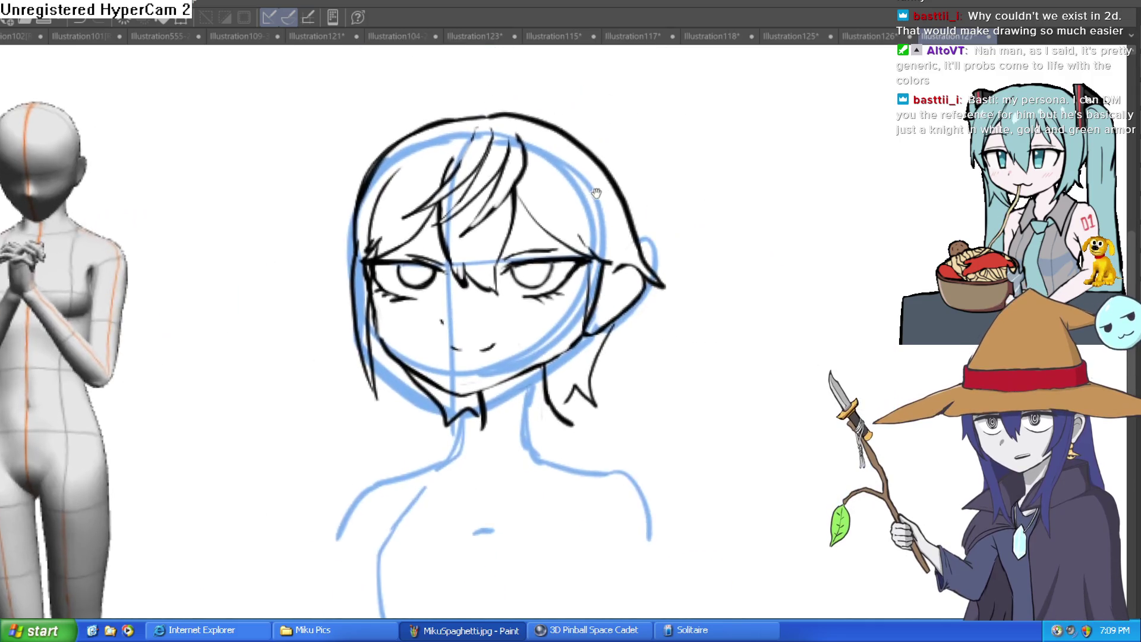
scroll(351, 189, right, 1)
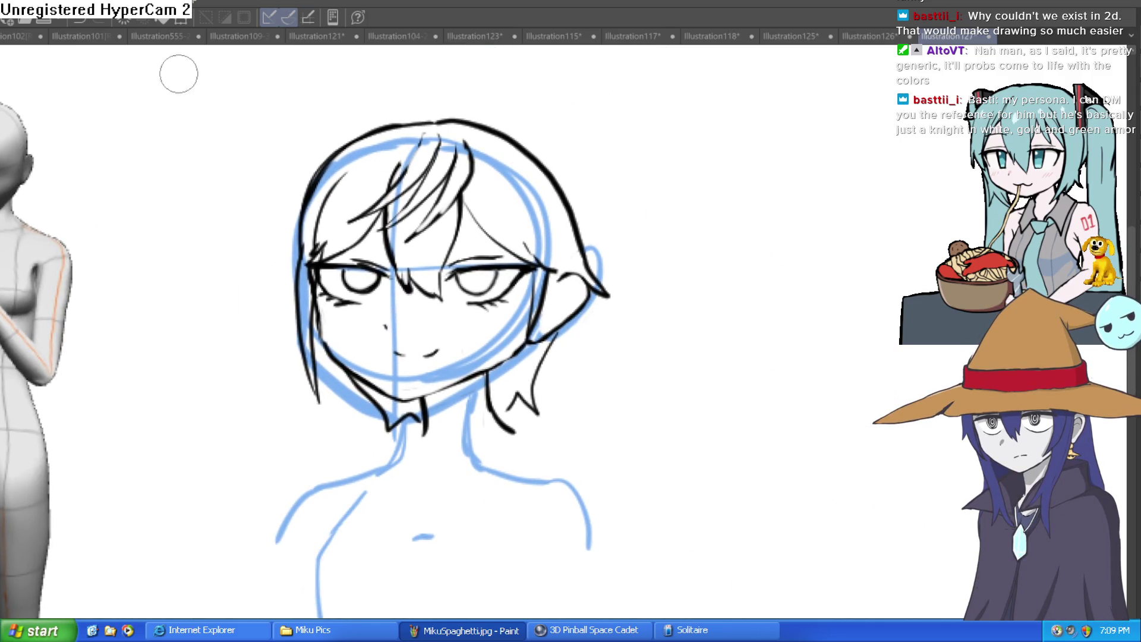
mouse_move(621, 186)
mouse_down()
mouse_move(581, 211)
mouse_move(557, 201)
mouse_move(555, 174)
mouse_move(588, 269)
mouse_move(486, 324)
mouse_up()
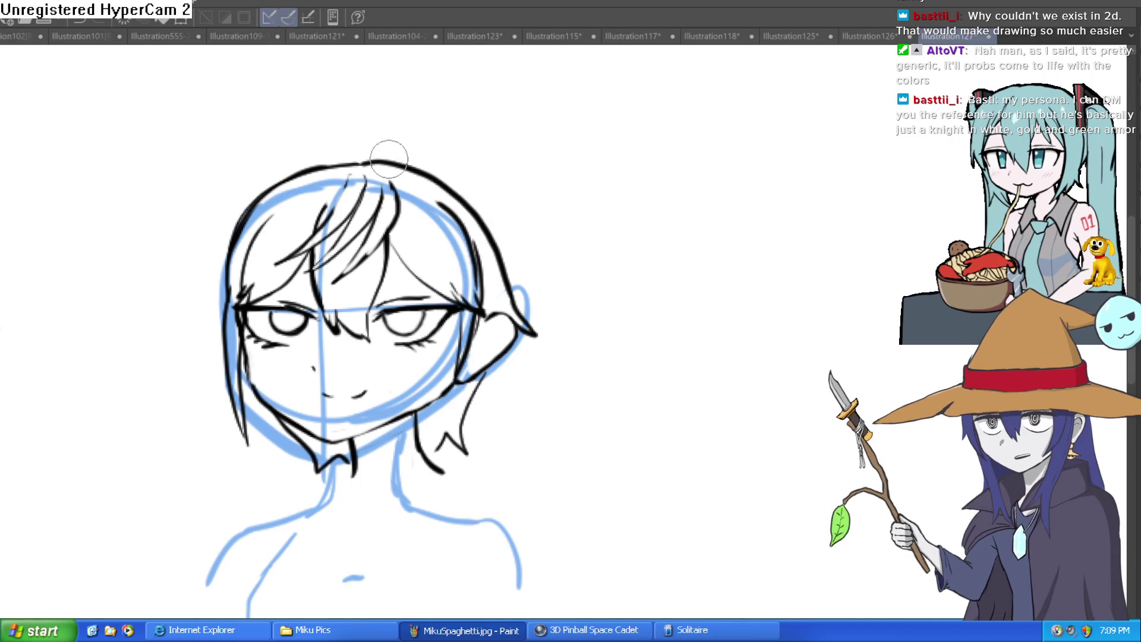
mouse_move(321, 162)
mouse_down()
mouse_move(229, 262)
mouse_move(257, 195)
mouse_move(362, 168)
mouse_up()
- Remove the stray tick atop the head and draw a long hair strand down the right side
key(ctrl+z)
scroll(353, 145, down, 1)
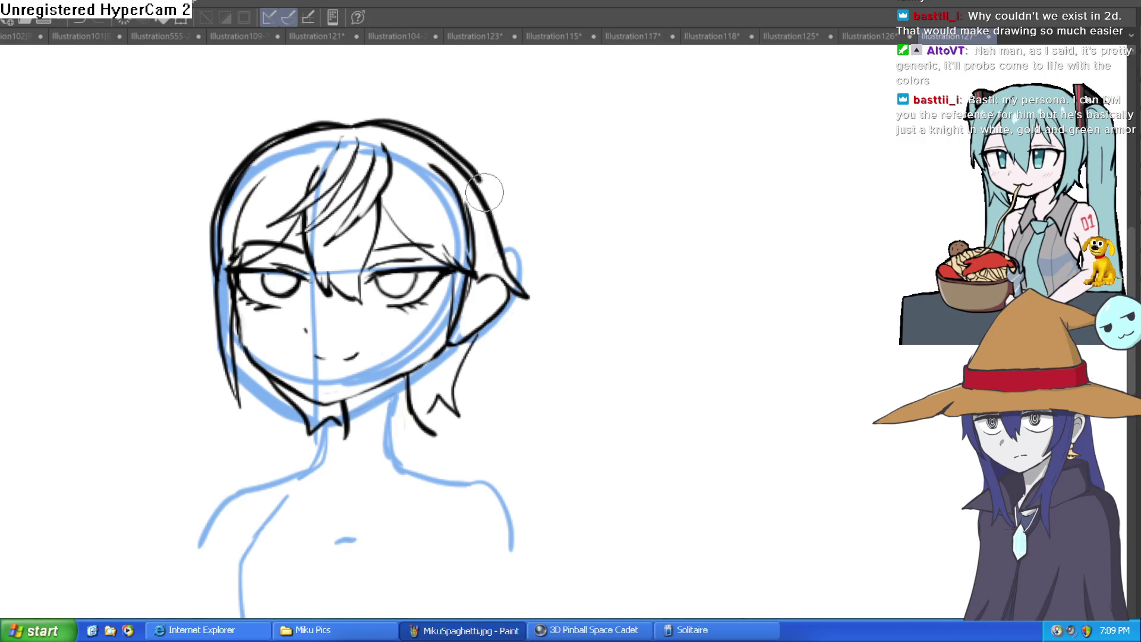
scroll(493, 295, down, 2)
drag(482, 264, 500, 389)
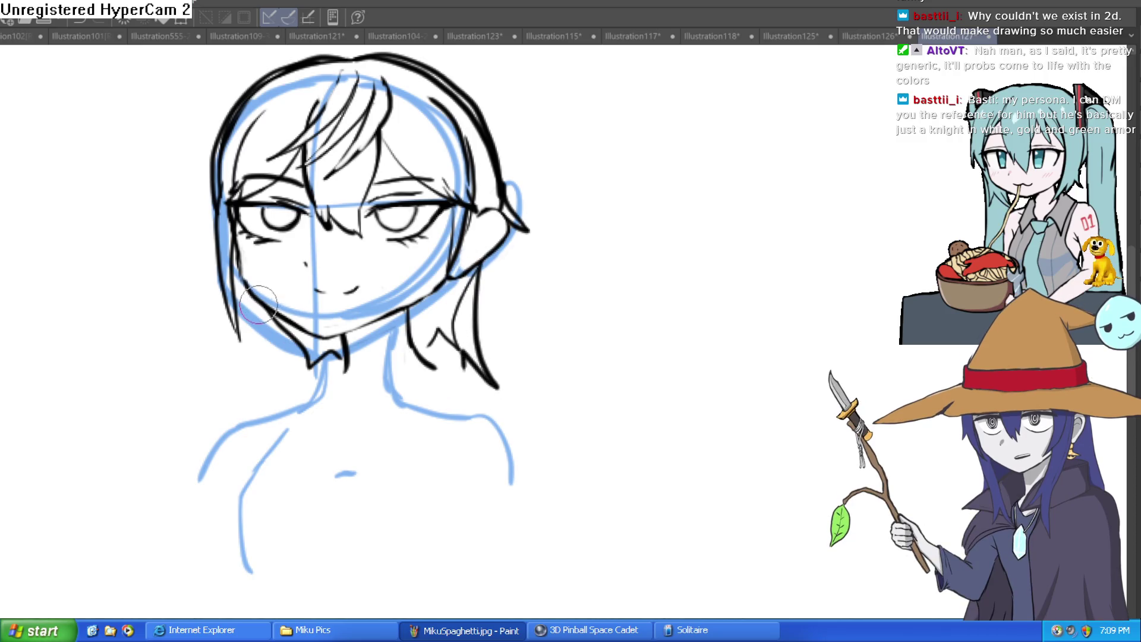
drag(259, 261, 243, 300)
key(ctrl+z)
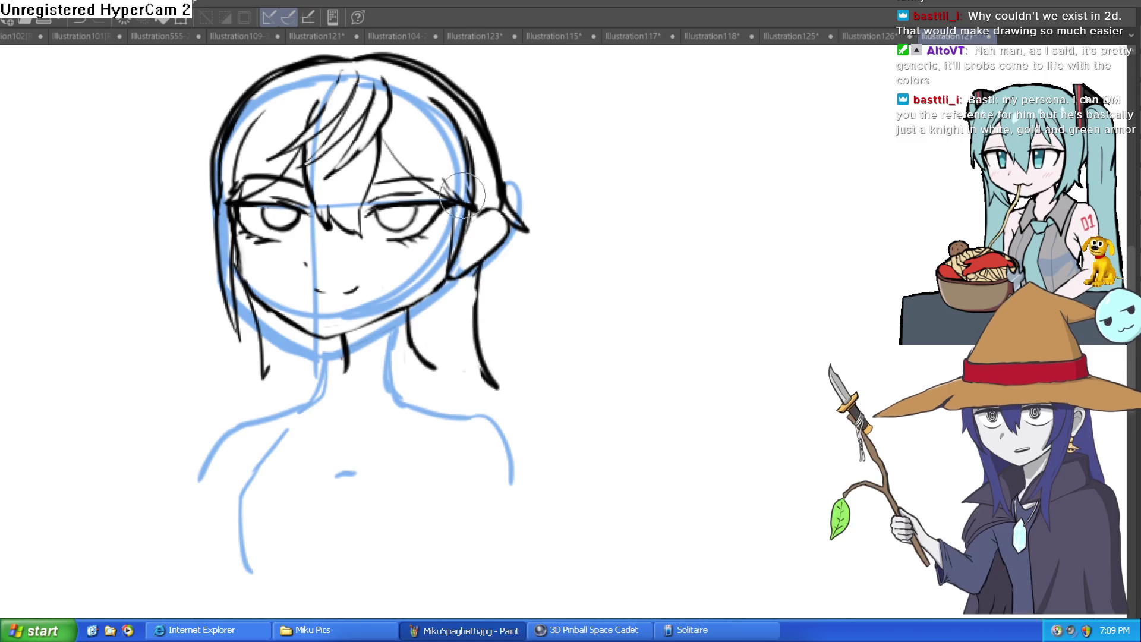
- Extend the neck lines into shoulder curves and add a long hair strand on the left
scroll(530, 212, down, 3)
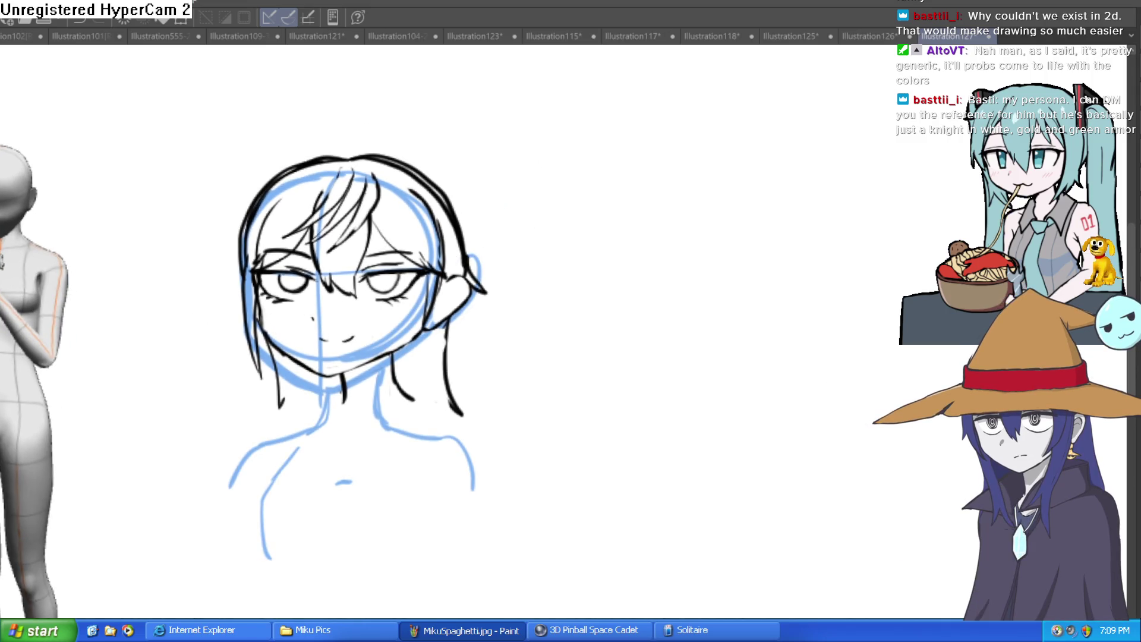
scroll(469, 321, up, 3)
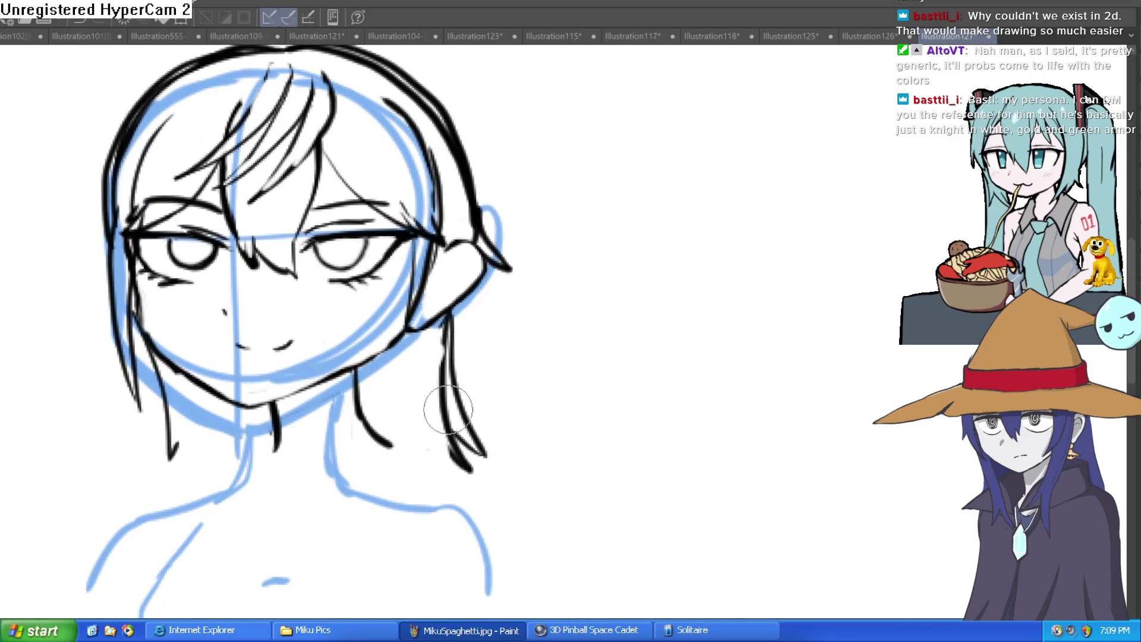
drag(410, 395, 416, 370)
drag(285, 382, 276, 448)
mouse_move(361, 352)
mouse_down()
mouse_move(386, 411)
mouse_move(455, 424)
mouse_move(496, 475)
mouse_up()
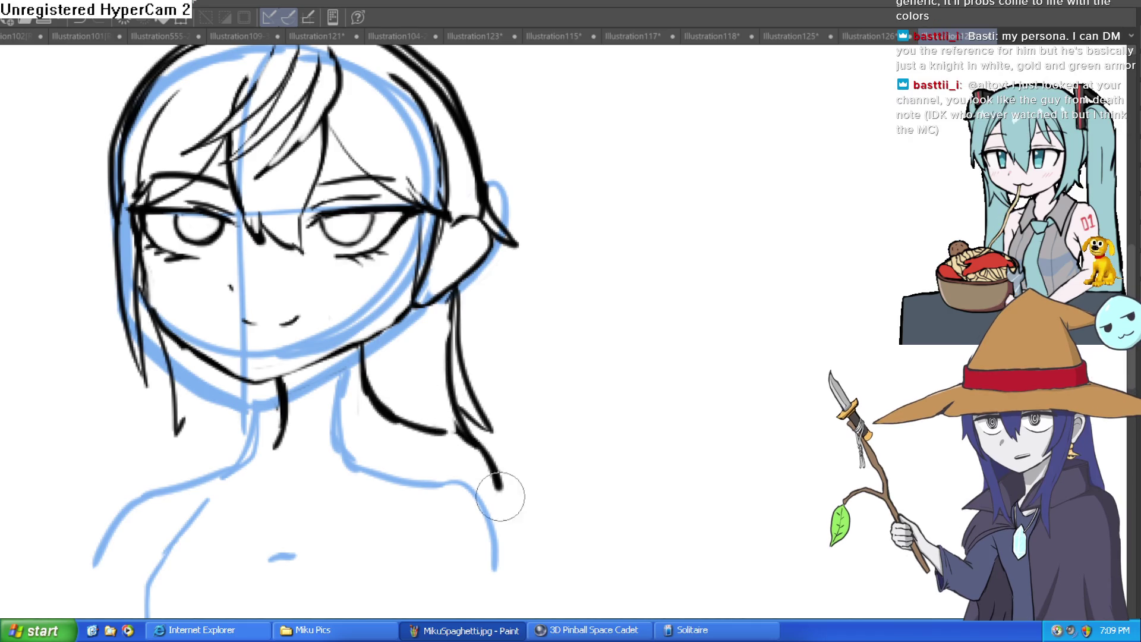
drag(278, 416, 169, 490)
drag(151, 318, 159, 451)
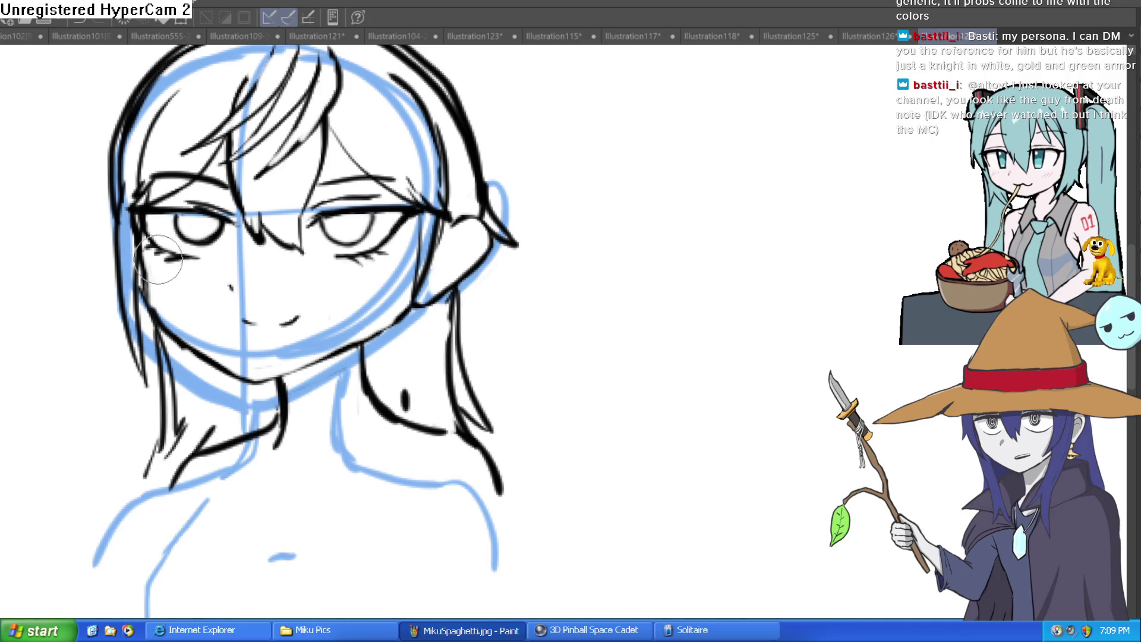
- Draw a new jawline from the left cheek to the chin and tidy it
mouse_move(158, 309)
mouse_down()
mouse_move(273, 379)
mouse_move(344, 337)
mouse_up()
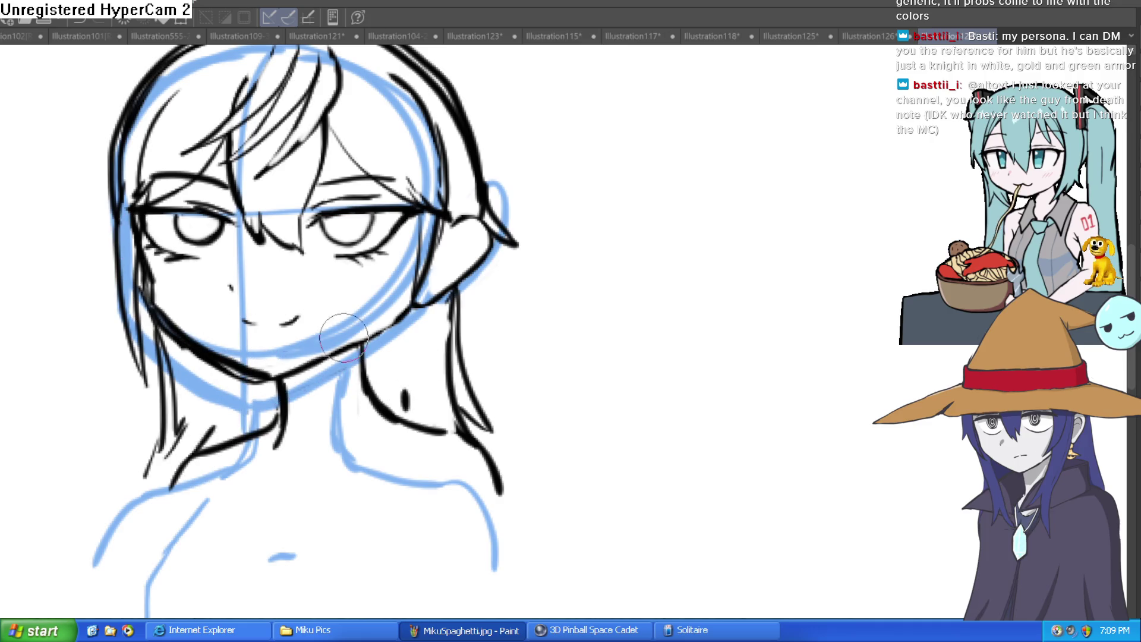
mouse_move(138, 257)
mouse_down()
mouse_move(207, 359)
mouse_move(317, 372)
mouse_up()
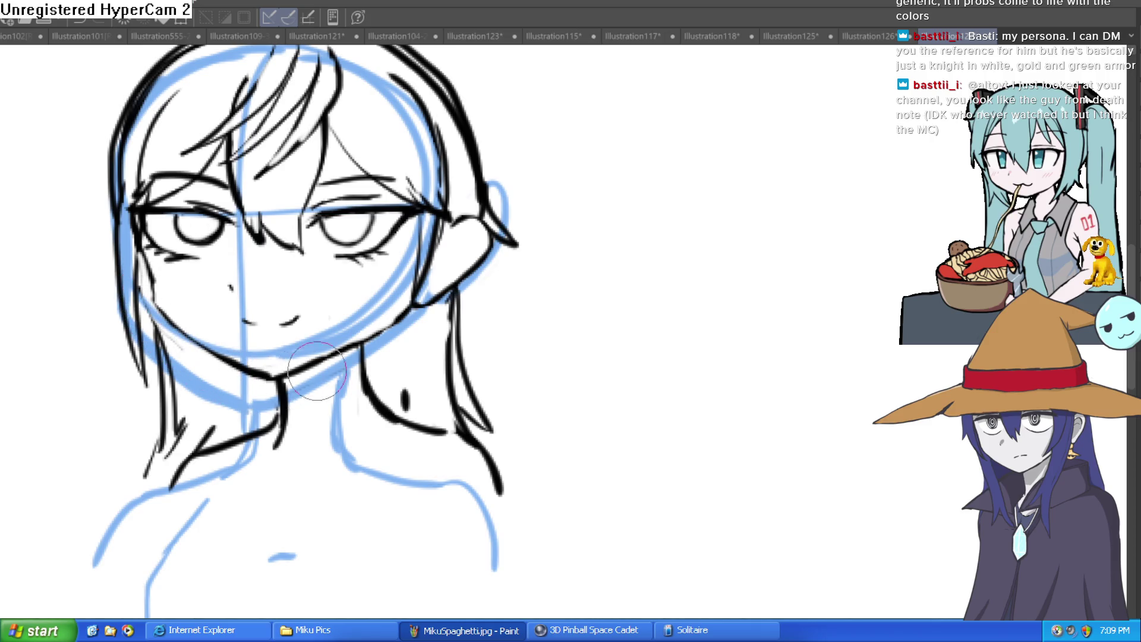
scroll(231, 226, up, 4)
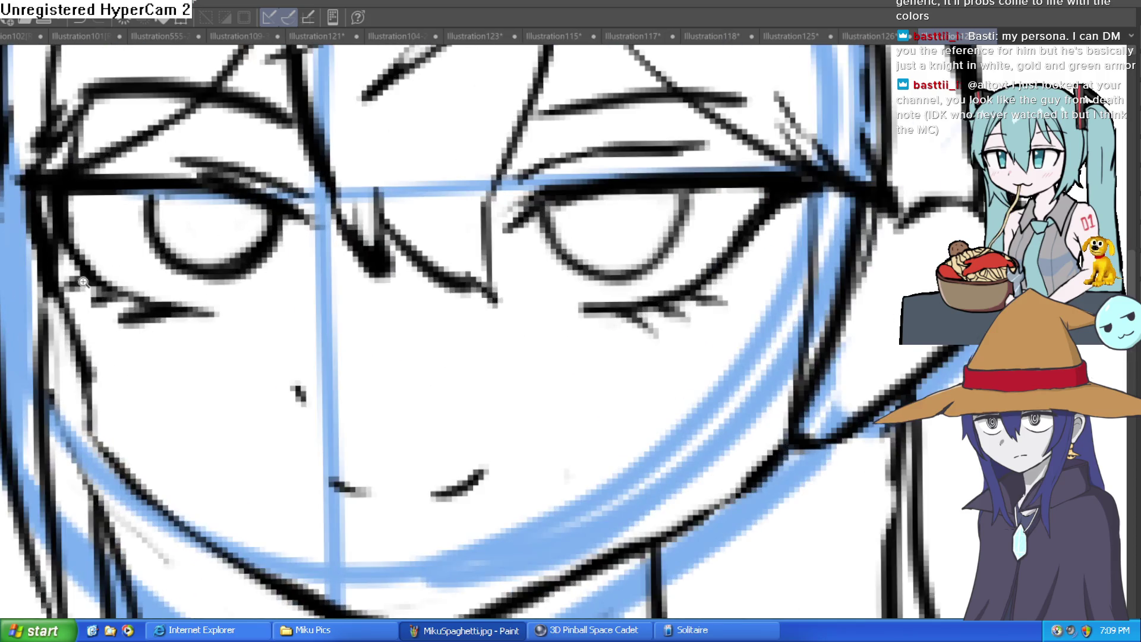
- Redraw the jawline from the left cheek to the chin and ink the face's left outline
scroll(232, 226, down, 2)
mouse_move(59, 284)
mouse_down()
mouse_move(74, 348)
mouse_move(173, 458)
mouse_move(315, 508)
mouse_up()
scroll(315, 509, down, 2)
scroll(324, 417, up, 5)
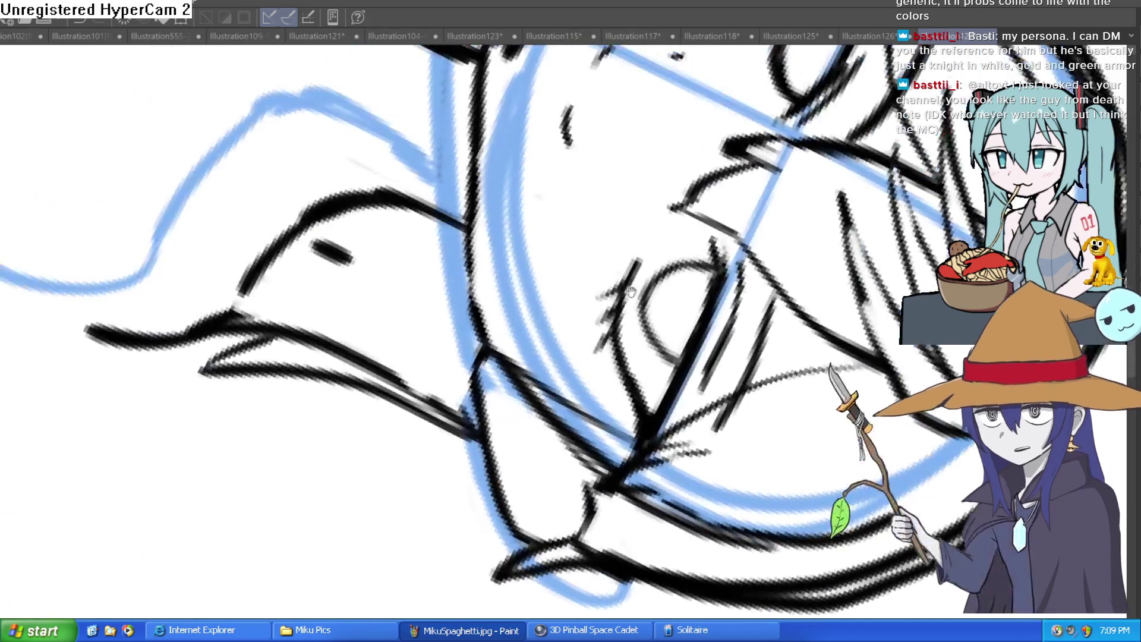
mouse_move(334, 189)
mouse_down()
mouse_move(291, 285)
mouse_move(268, 446)
mouse_move(275, 421)
mouse_up()
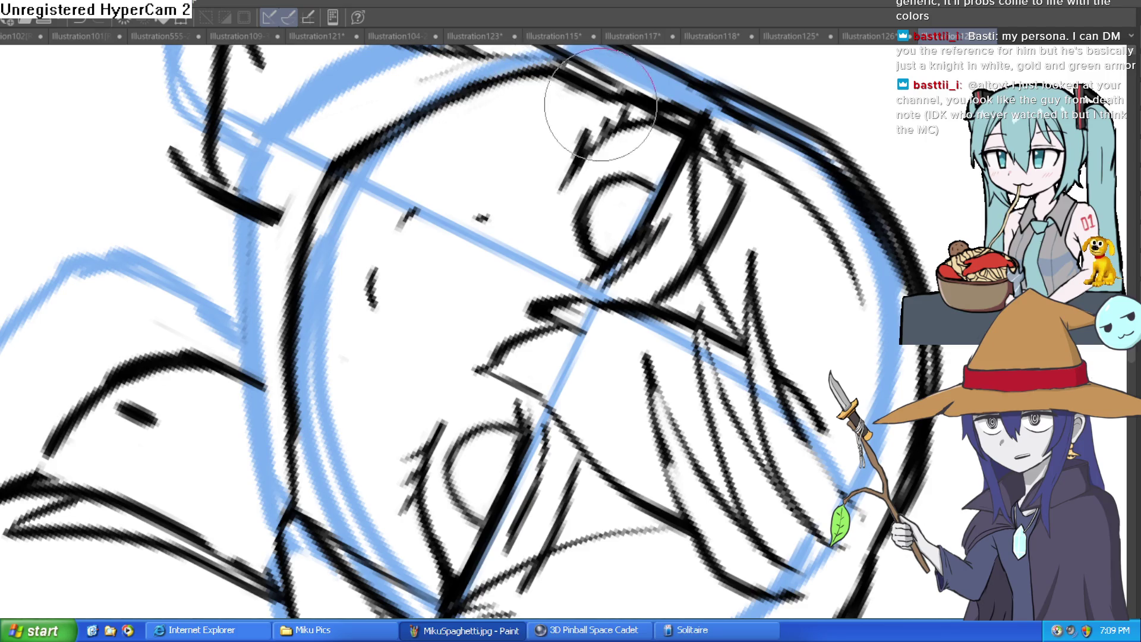
- Ink the top-left hair outline and thin it across the top of the head
drag(595, 107, 315, 297)
scroll(315, 297, down, 5)
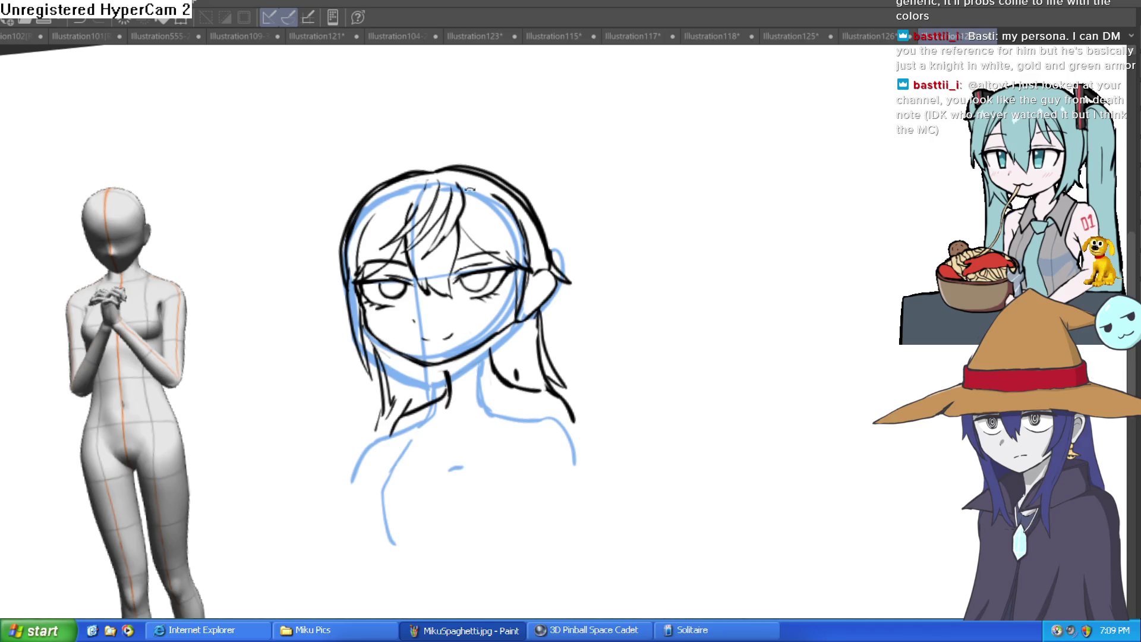
drag(538, 211, 529, 197)
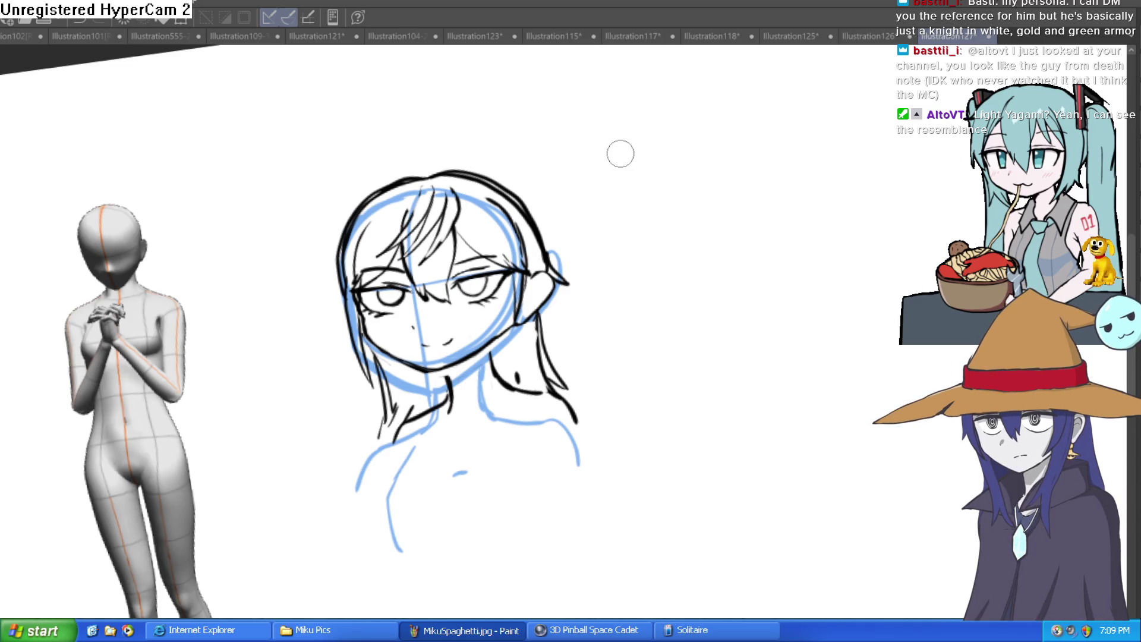
mouse_move(692, 229)
mouse_down()
mouse_move(693, 276)
mouse_move(578, 191)
mouse_up()
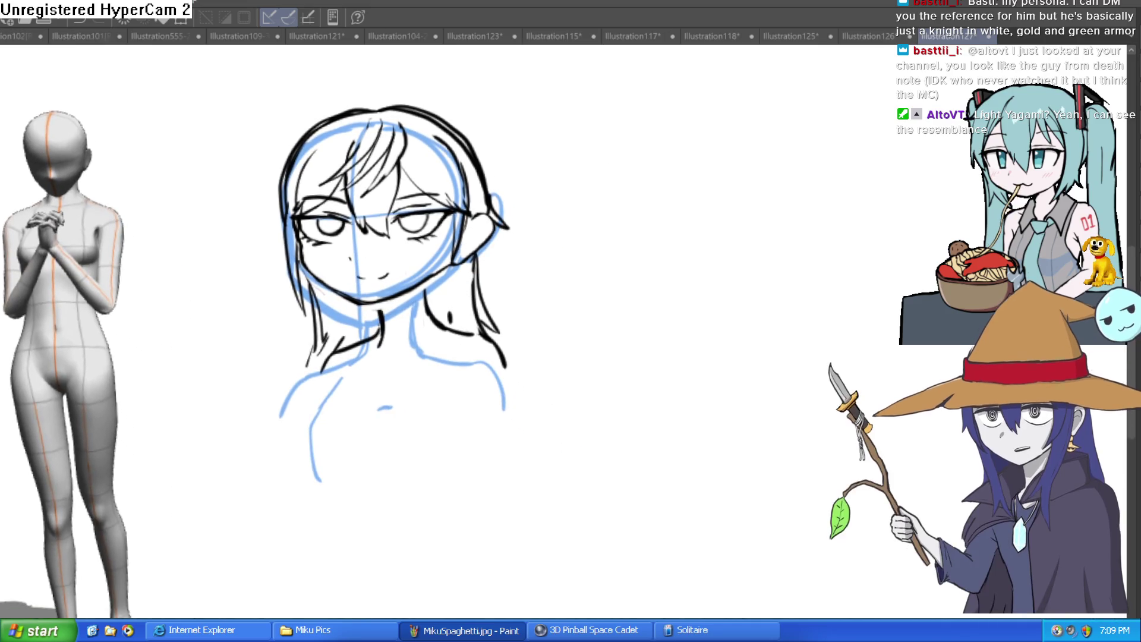
scroll(348, 117, up, 3)
mouse_move(349, 117)
mouse_down()
mouse_move(293, 115)
mouse_move(227, 175)
mouse_move(197, 291)
mouse_up()
mouse_move(210, 219)
mouse_down()
mouse_move(226, 178)
mouse_move(356, 116)
mouse_move(446, 123)
mouse_move(556, 256)
mouse_move(580, 330)
mouse_move(565, 245)
mouse_move(558, 255)
mouse_move(572, 250)
mouse_move(603, 277)
mouse_up()
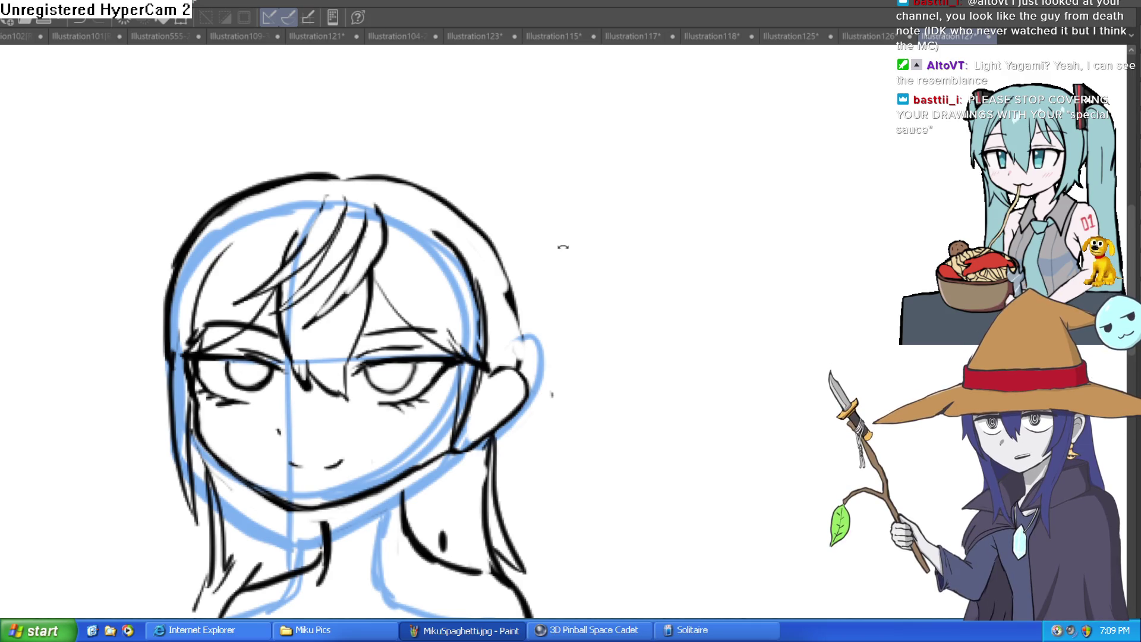
scroll(563, 244, down, 3)
mouse_move(586, 250)
mouse_down()
mouse_move(628, 251)
mouse_move(610, 240)
mouse_up()
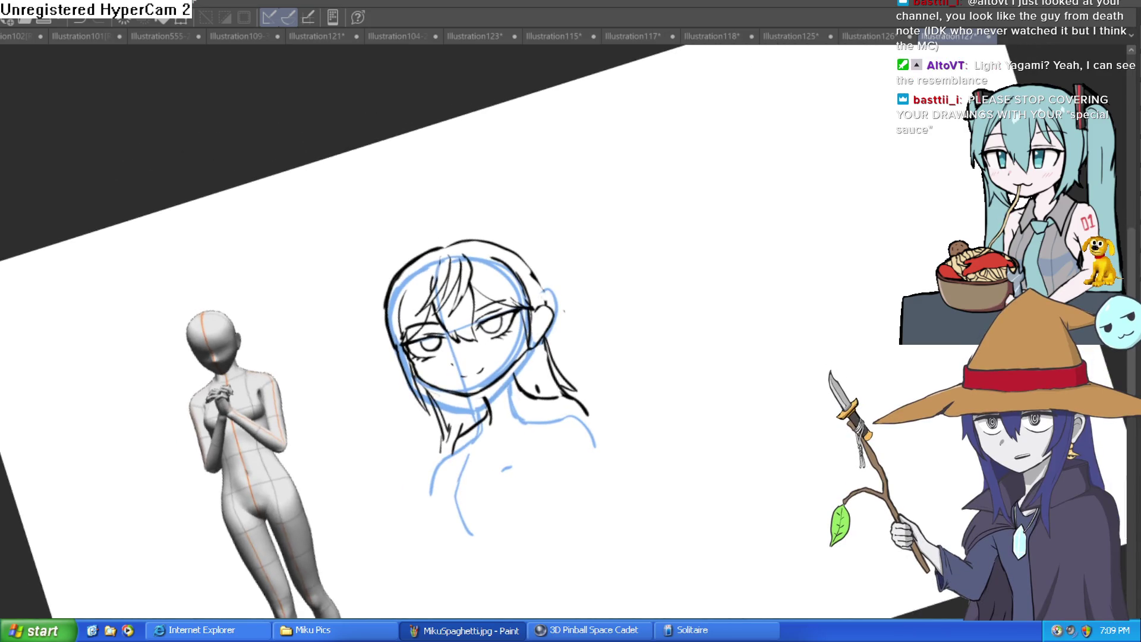
- Ink a bold jawline from the left cheek to the chin, then thin it down
mouse_move(869, 414)
mouse_down()
mouse_move(832, 479)
mouse_move(696, 426)
mouse_up()
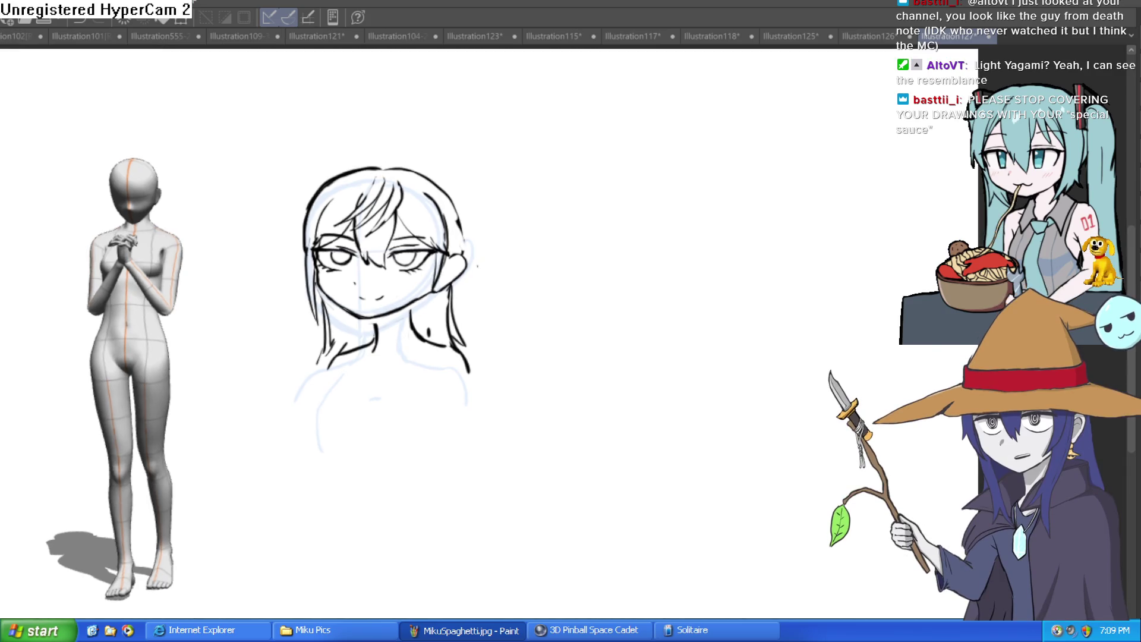
scroll(505, 270, up, 5)
drag(505, 271, 500, 256)
drag(441, 165, 468, 230)
click(336, 218)
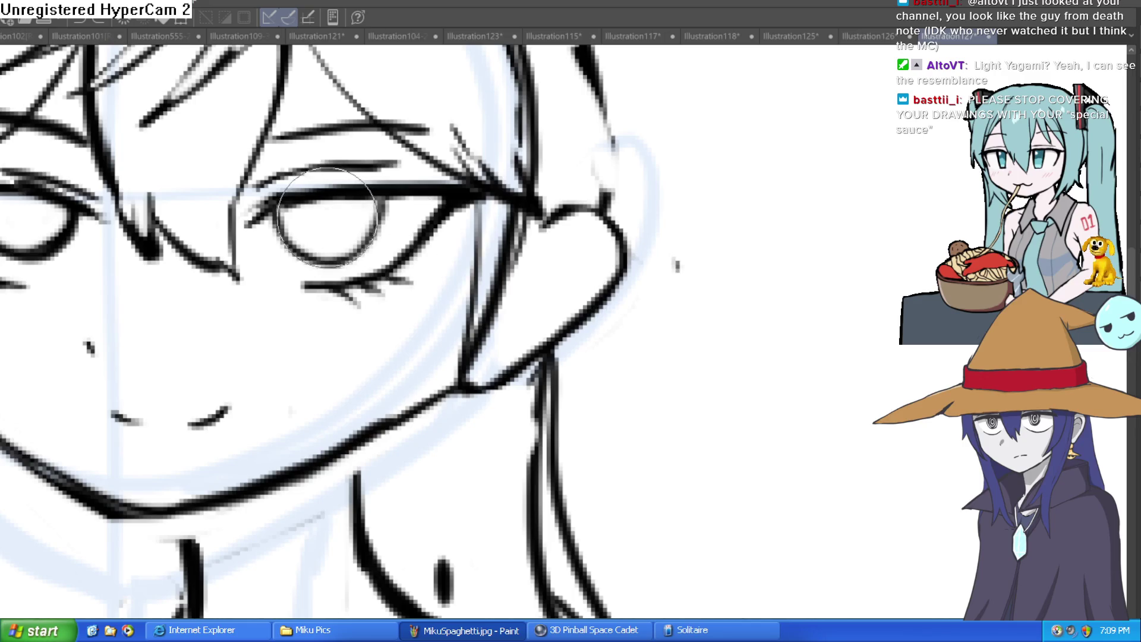
drag(55, 212, 233, 217)
scroll(698, 280, down, 3)
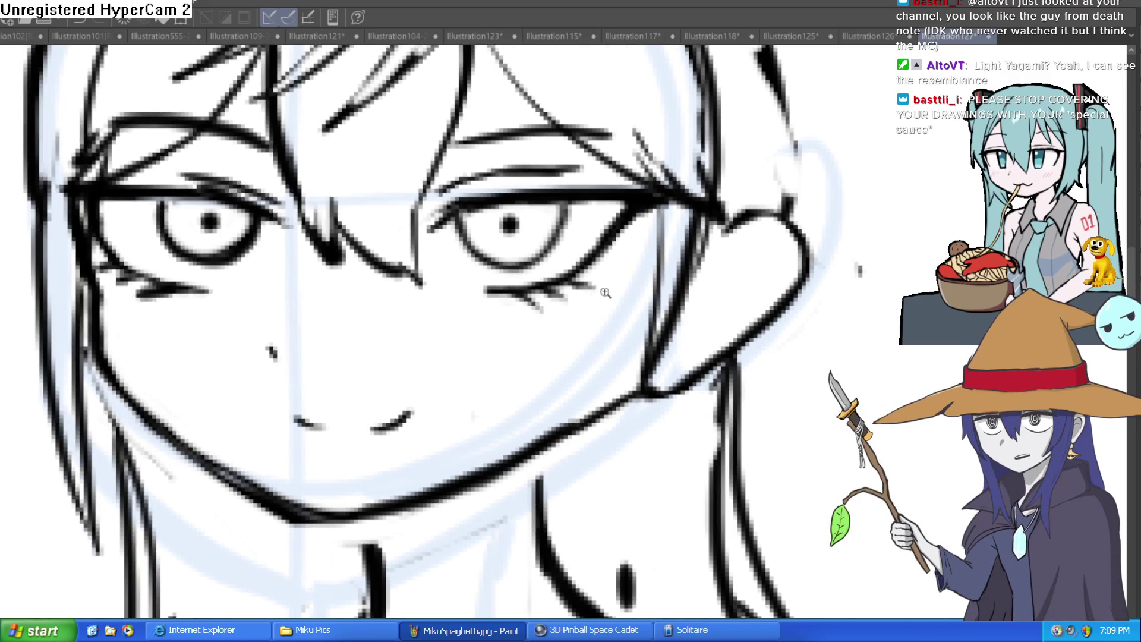
scroll(618, 292, down, 1)
drag(637, 317, 618, 319)
mouse_move(365, 286)
mouse_down()
mouse_move(345, 298)
mouse_move(356, 324)
mouse_move(447, 369)
mouse_move(565, 294)
mouse_move(492, 349)
mouse_up()
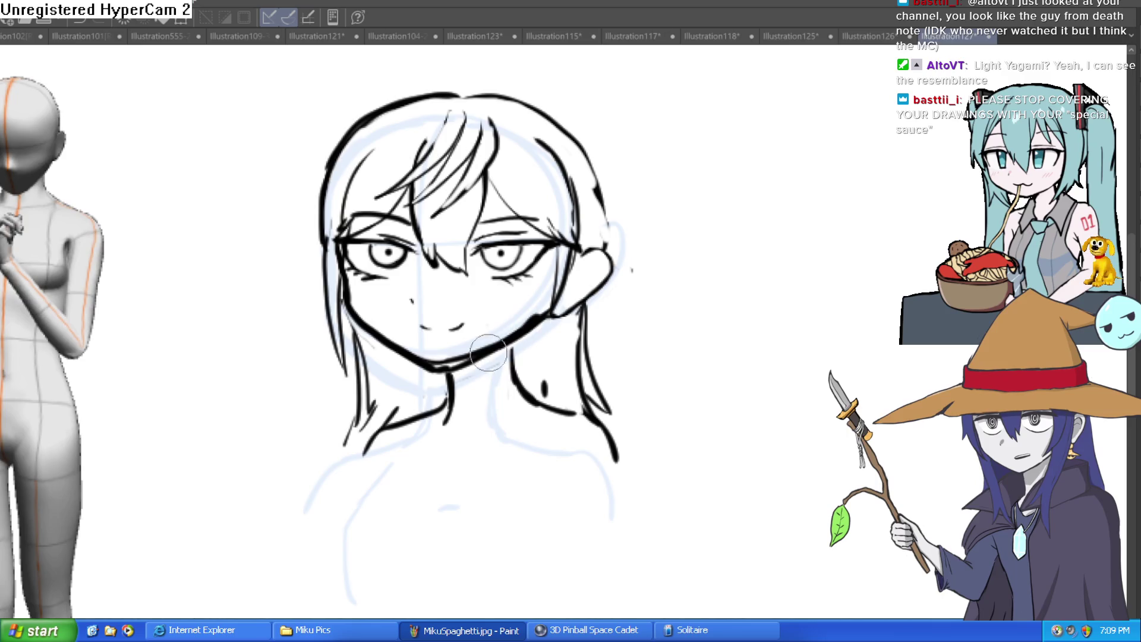
mouse_move(556, 300)
mouse_down()
mouse_move(476, 352)
mouse_move(420, 366)
mouse_move(361, 314)
mouse_up()
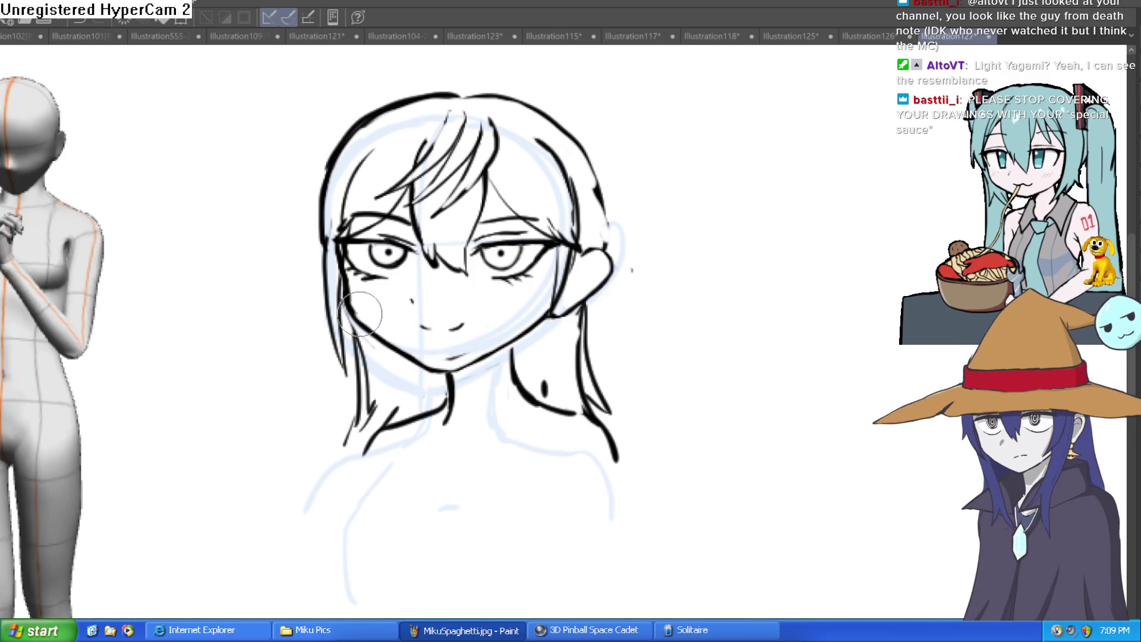
key(ctrl+z)
key(ctrl+y)
key(ctrl+y)
key(ctrl+y)
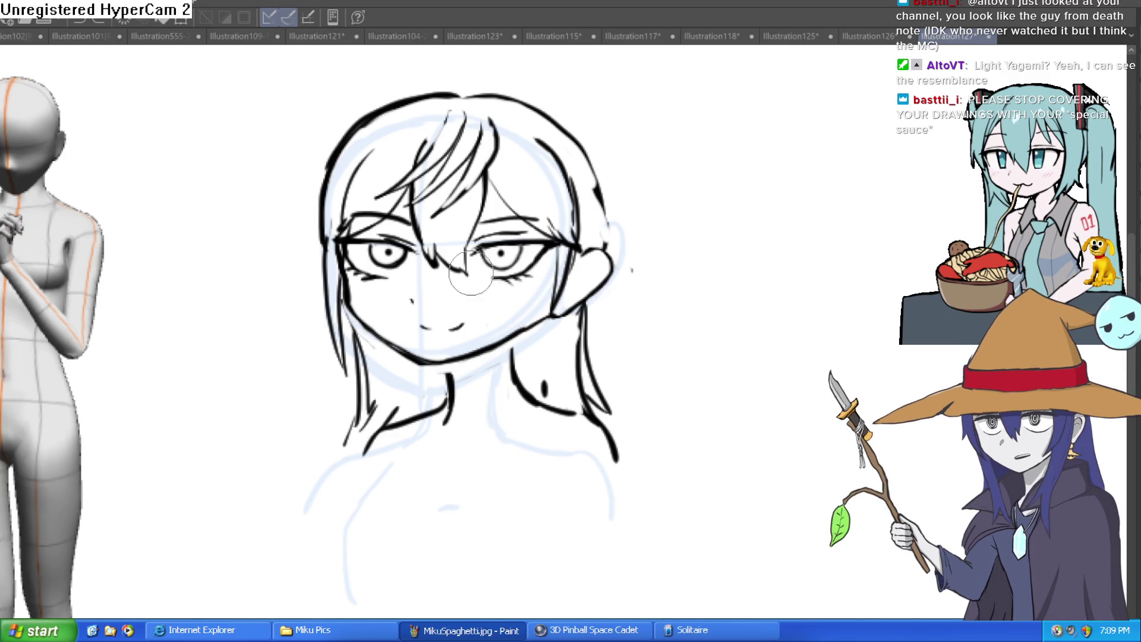
- Add a short neck line under the chin and erase stray lines beside the neck
scroll(557, 344, up, 2)
drag(386, 369, 390, 392)
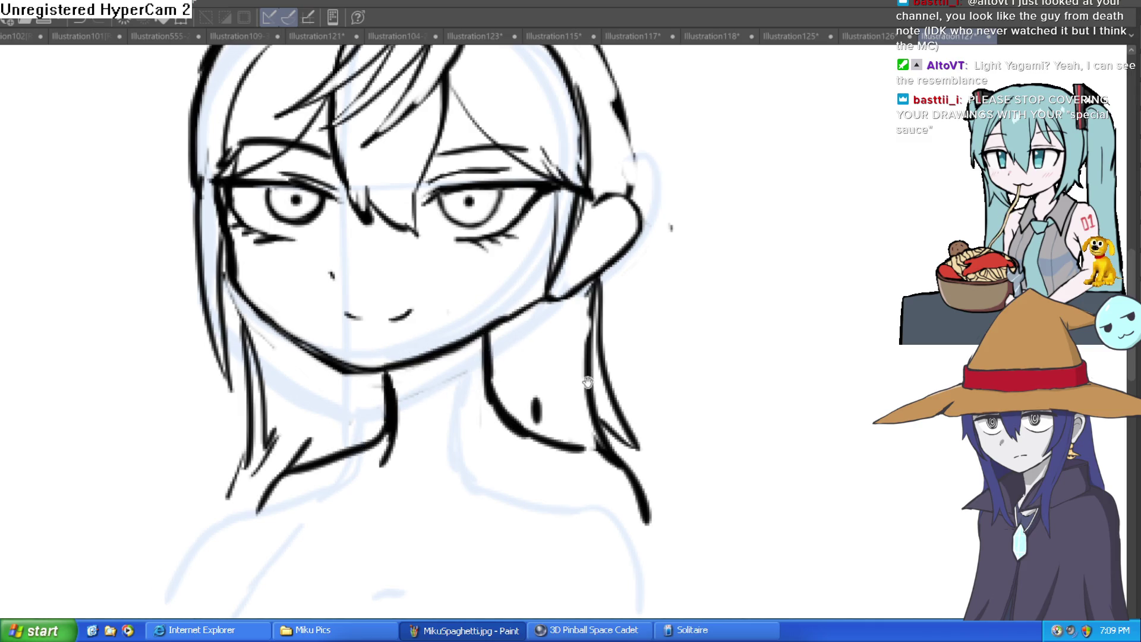
scroll(545, 365, down, 2)
mouse_move(544, 365)
mouse_down()
mouse_move(433, 395)
mouse_move(453, 407)
mouse_move(389, 398)
mouse_up()
mouse_move(248, 415)
mouse_down()
mouse_move(232, 357)
mouse_move(261, 416)
mouse_move(261, 434)
mouse_move(230, 463)
mouse_move(235, 428)
mouse_up()
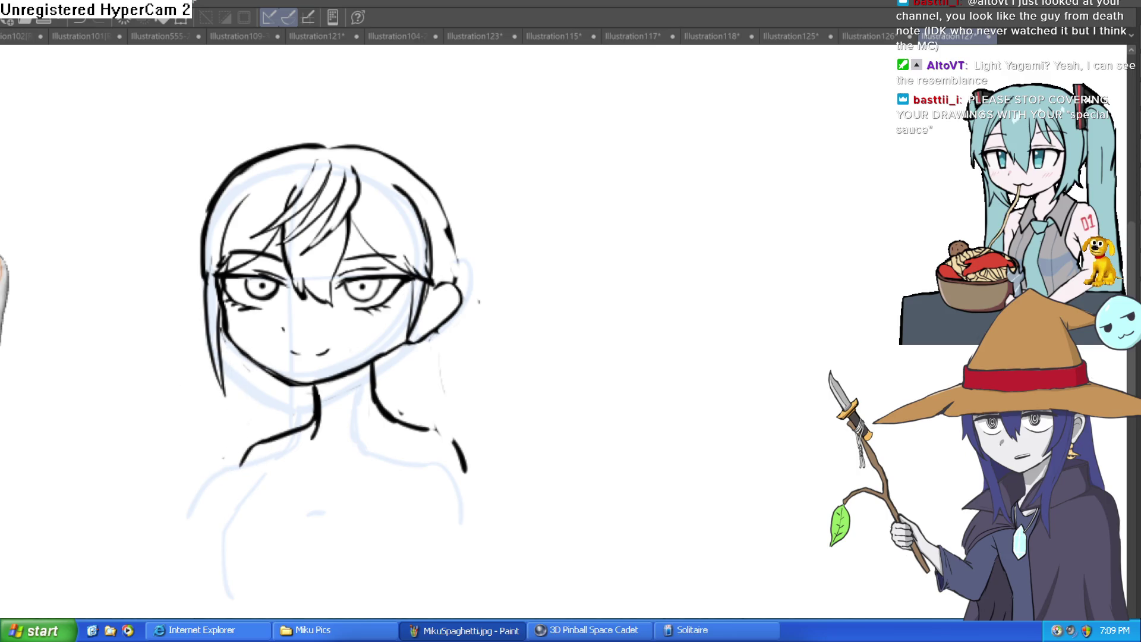
- Ink the right jaw and ear area close up
click(460, 347)
alt+click(460, 347)
drag(425, 280, 397, 359)
mouse_move(440, 315)
mouse_down()
mouse_move(427, 288)
mouse_move(410, 321)
mouse_move(420, 286)
mouse_up()
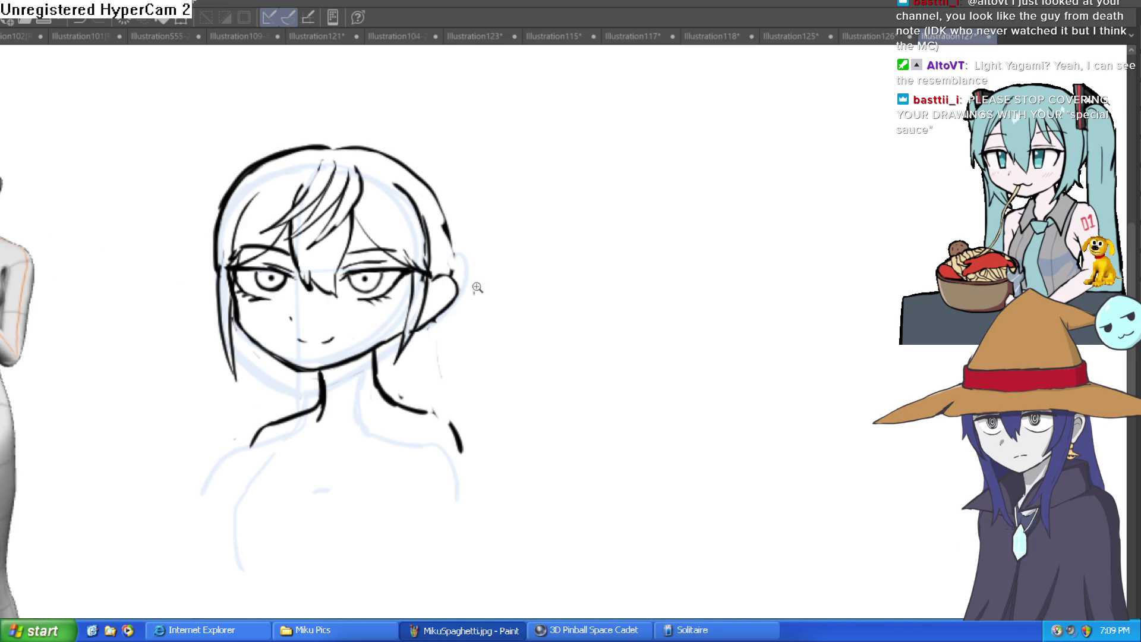
- Ink the right hair outline from the ear up to the crown, with a stroke atop the ear
click(461, 279)
alt+click(416, 297)
drag(406, 310, 371, 169)
drag(410, 308, 396, 221)
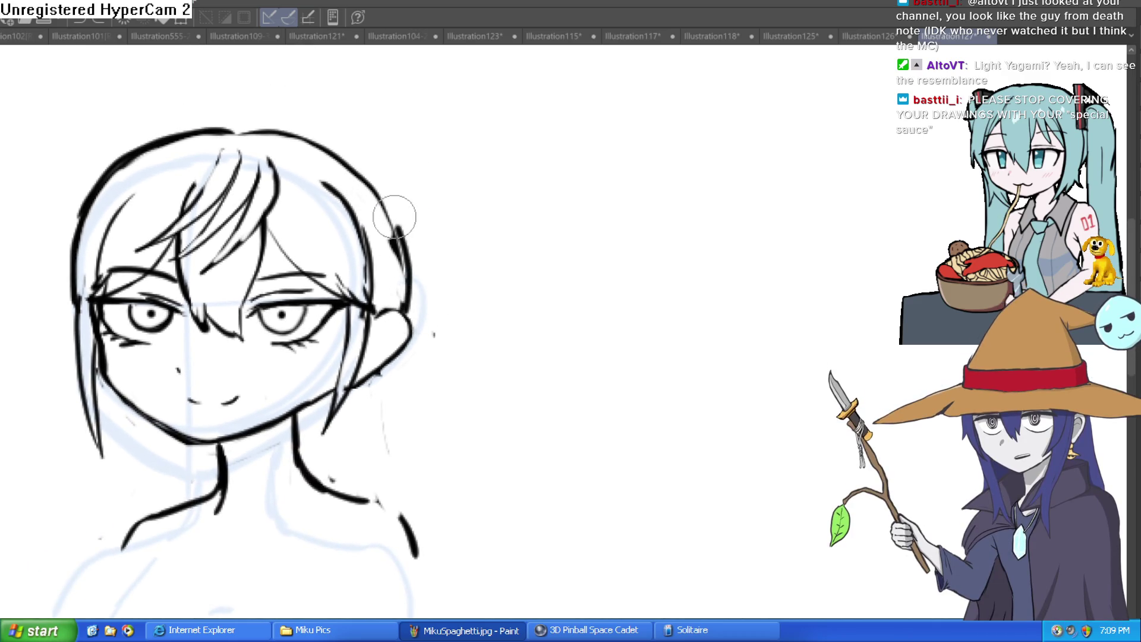
drag(405, 277, 450, 200)
mouse_move(422, 310)
mouse_down()
mouse_move(433, 292)
mouse_move(397, 348)
mouse_move(364, 358)
mouse_up()
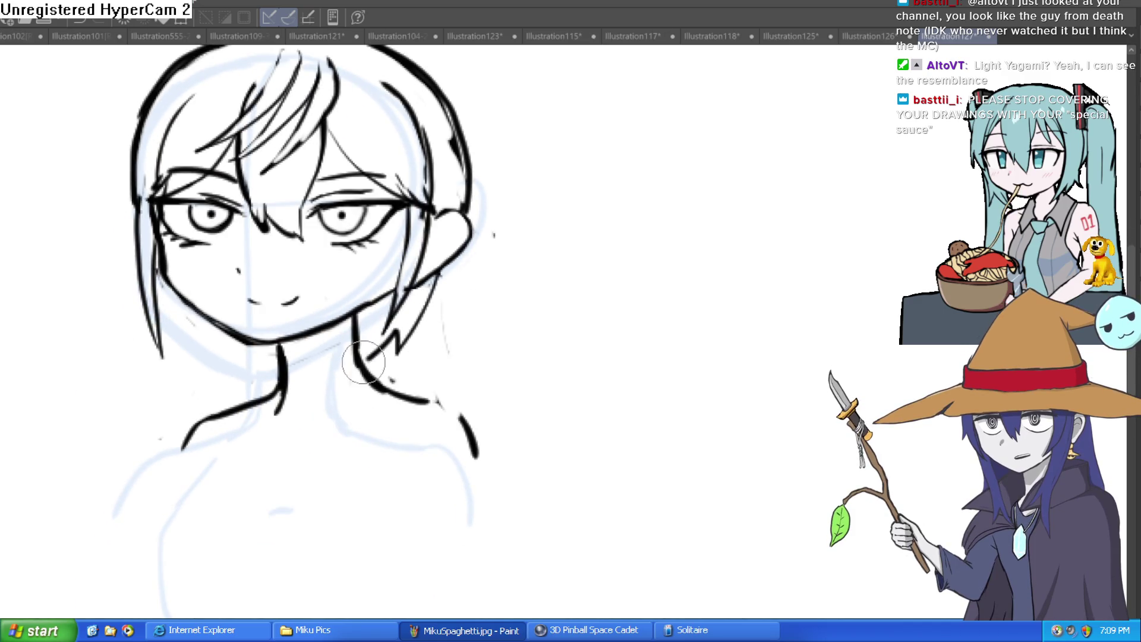
drag(208, 344, 209, 361)
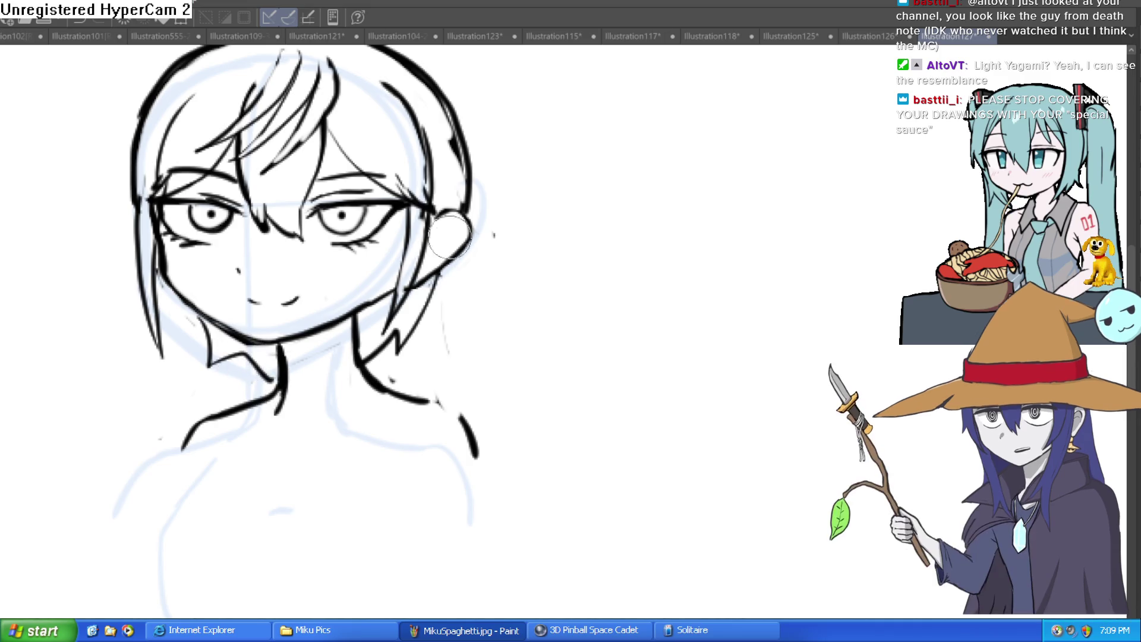
key(ctrl+z)
drag(410, 209, 438, 220)
- Try a brow line around the eye, then undo it
scroll(566, 308, down, 3)
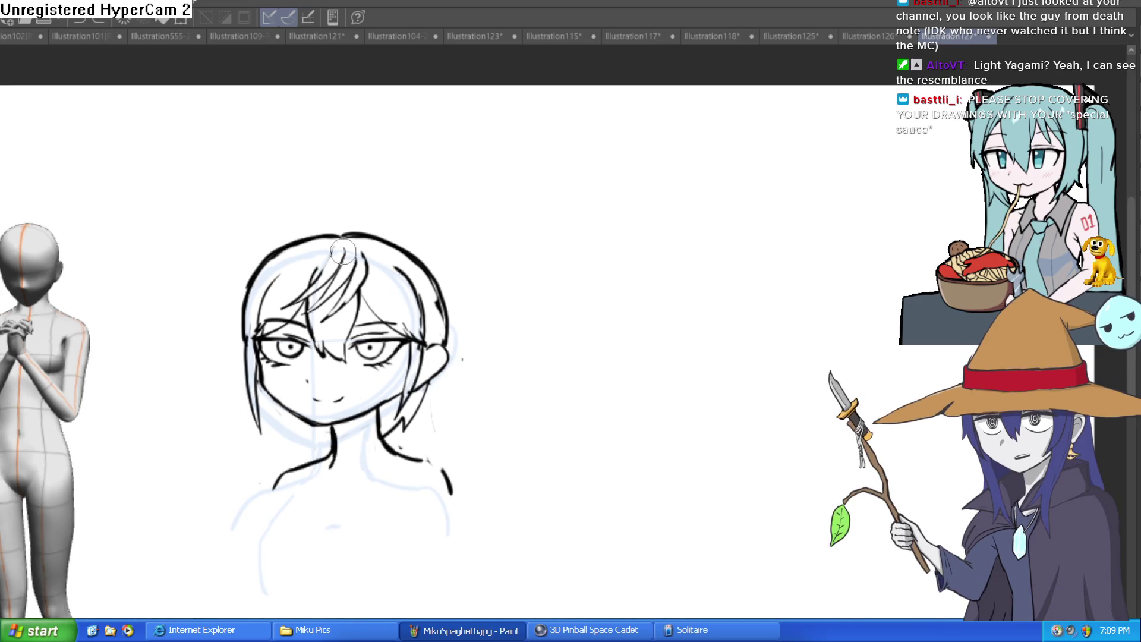
scroll(323, 226, up, 3)
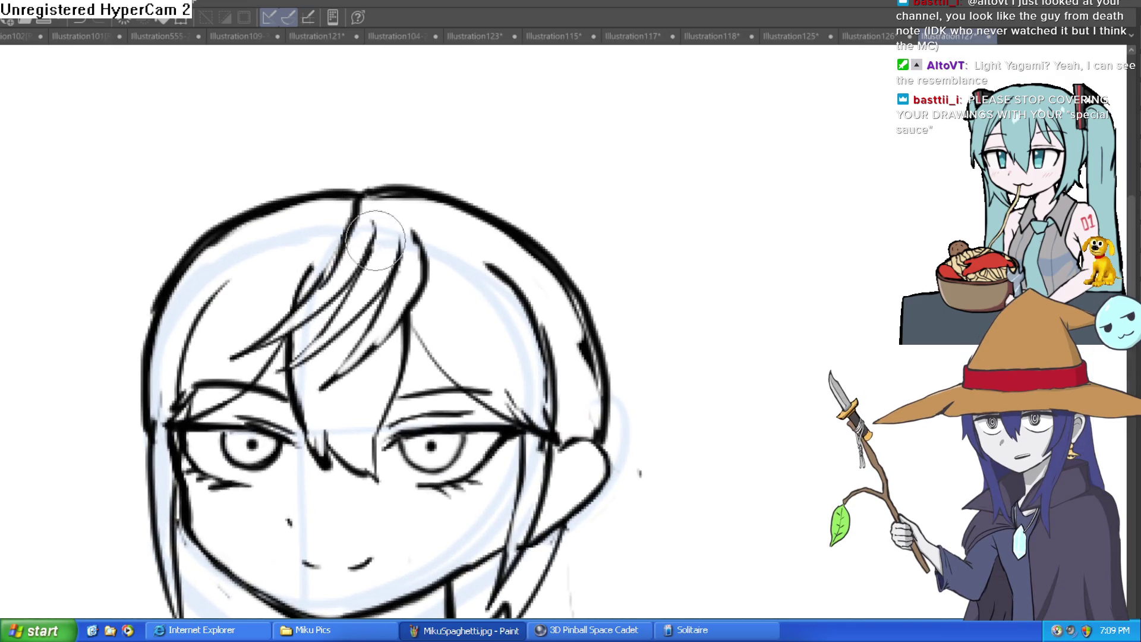
scroll(575, 237, down, 3)
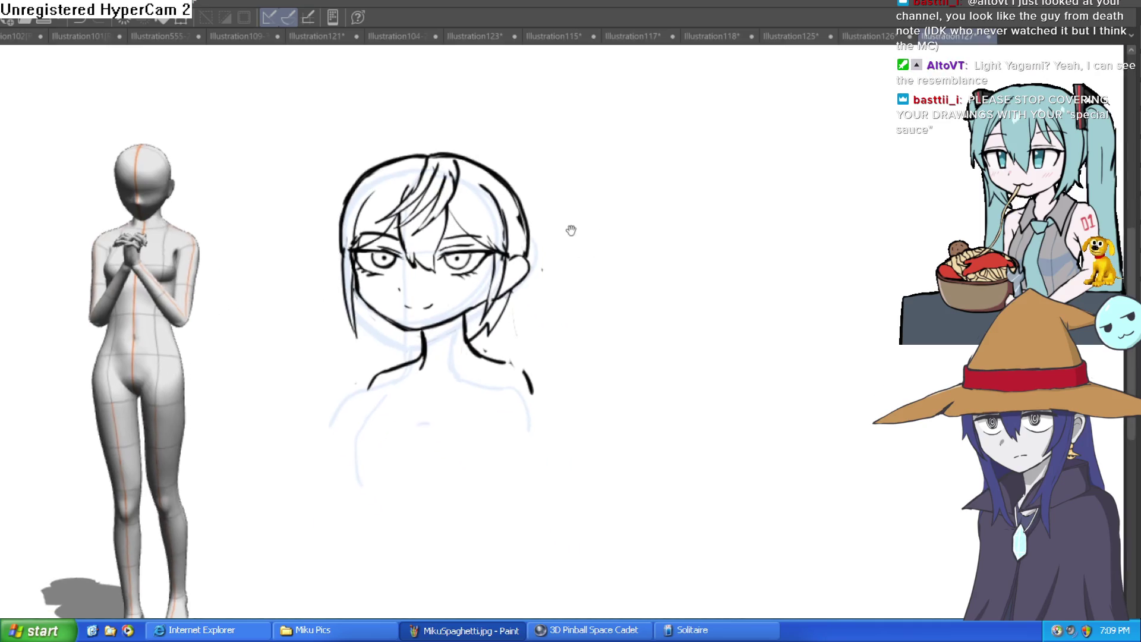
scroll(493, 265, up, 5)
mouse_move(416, 179)
mouse_down()
mouse_move(464, 142)
mouse_move(602, 326)
mouse_move(579, 343)
mouse_move(535, 321)
mouse_move(578, 311)
mouse_move(484, 318)
mouse_move(459, 152)
mouse_move(580, 277)
mouse_move(496, 233)
mouse_up()
key(ctrl+z)
scroll(543, 169, down, 5)
scroll(580, 277, up, 1)
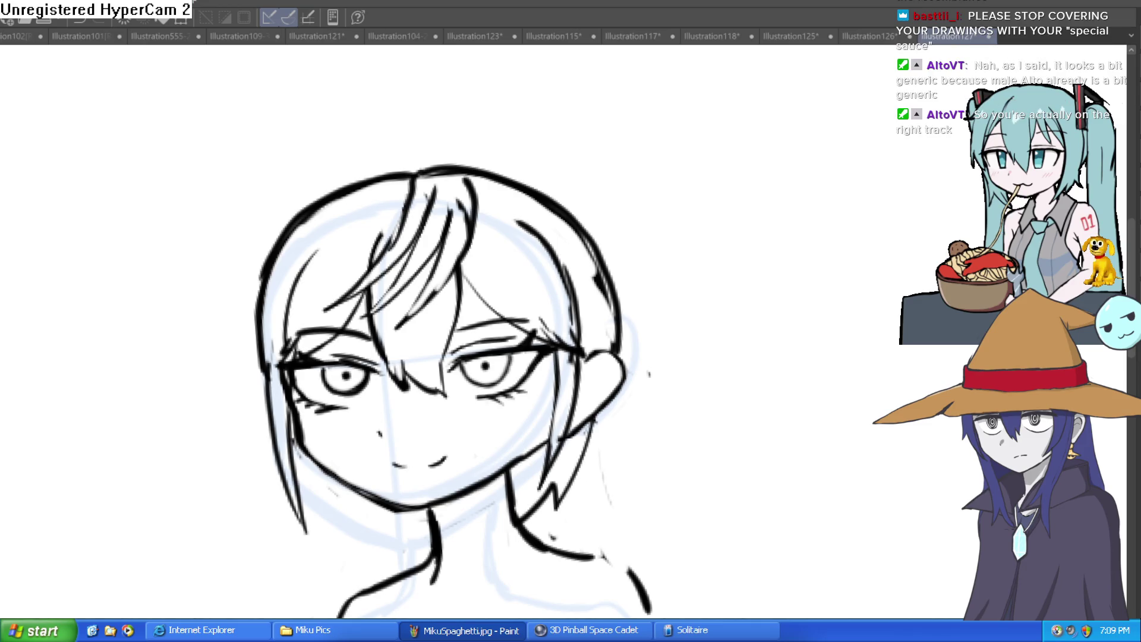
- Close the gap in the shoulder line and tilt the canvas to a new angle
drag(527, 485, 455, 460)
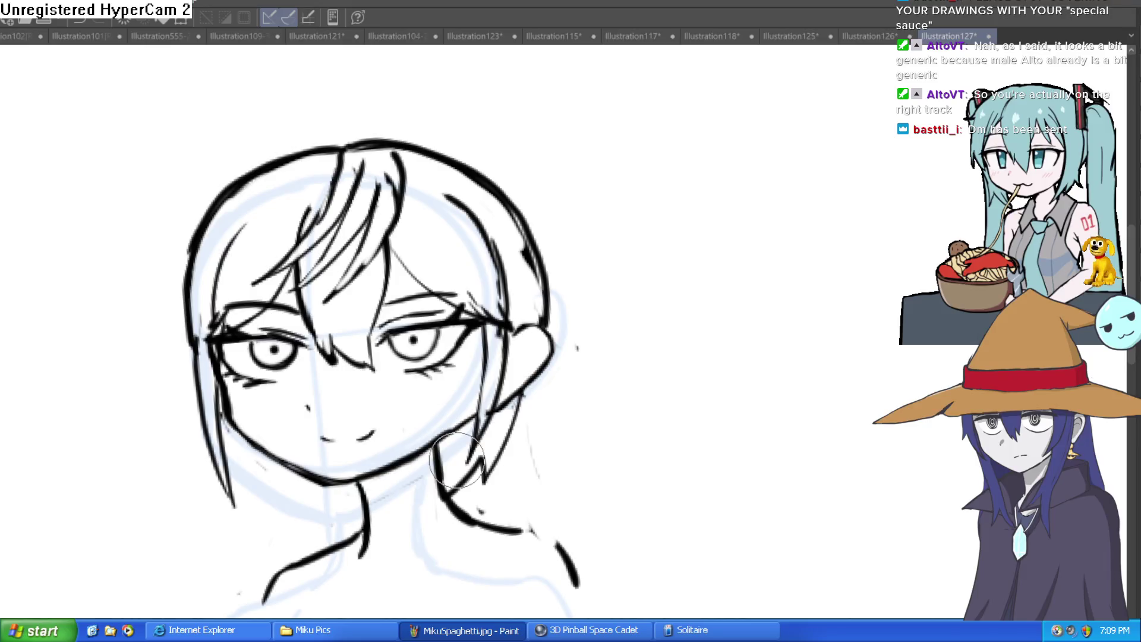
scroll(565, 325, down, 5)
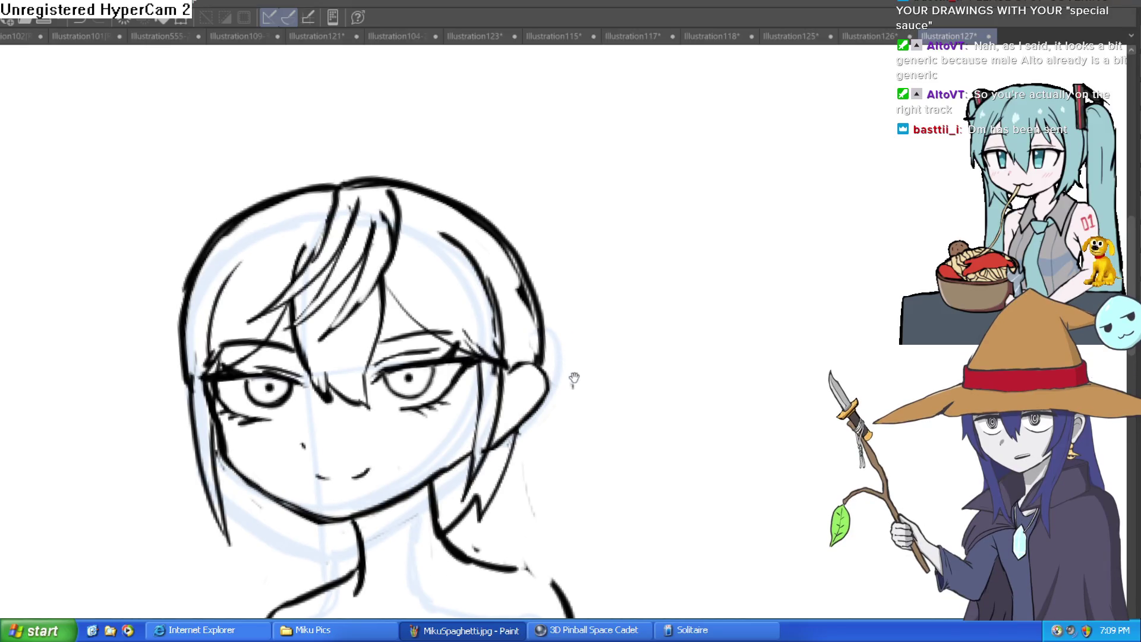
scroll(587, 339, up, 3)
mouse_move(553, 299)
mouse_down()
mouse_move(549, 252)
mouse_move(577, 266)
mouse_up()
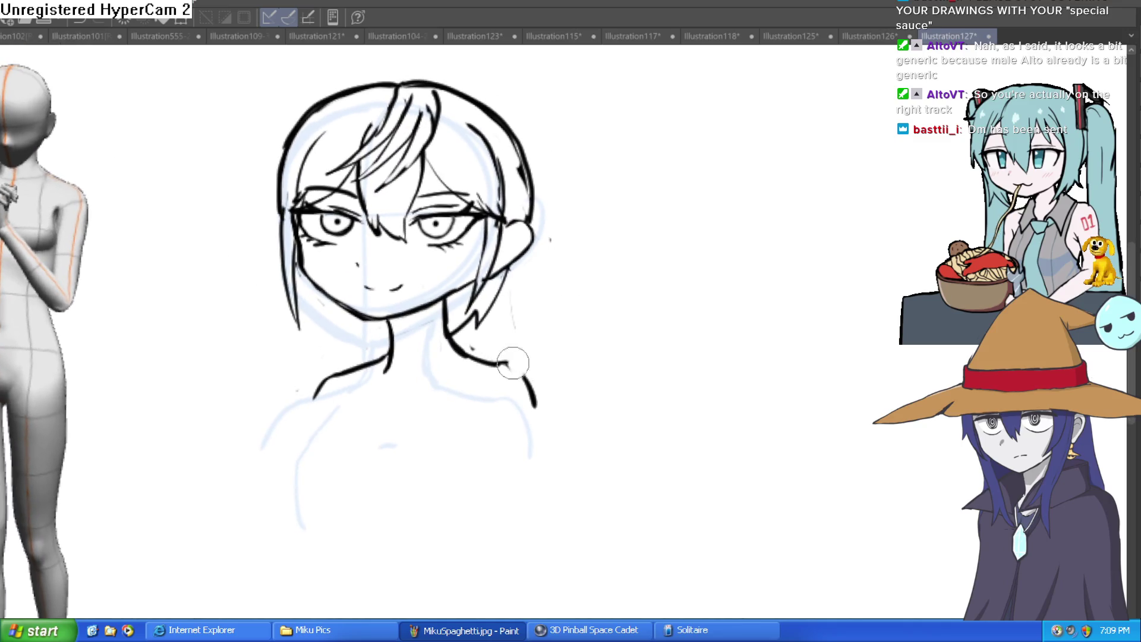
drag(504, 363, 530, 407)
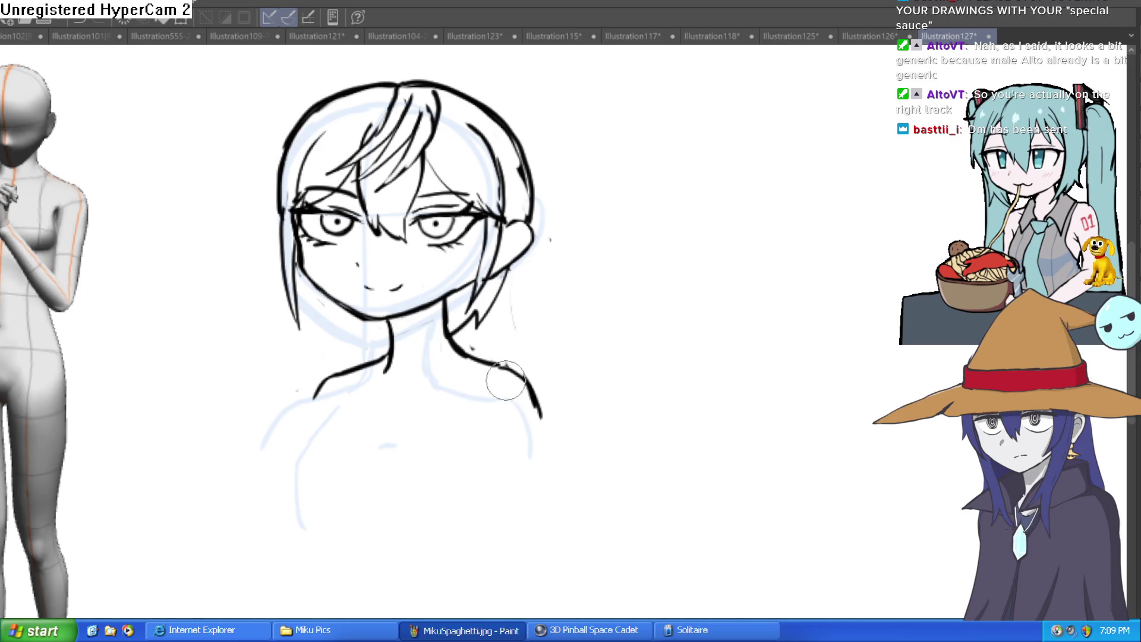
scroll(517, 364, down, 2)
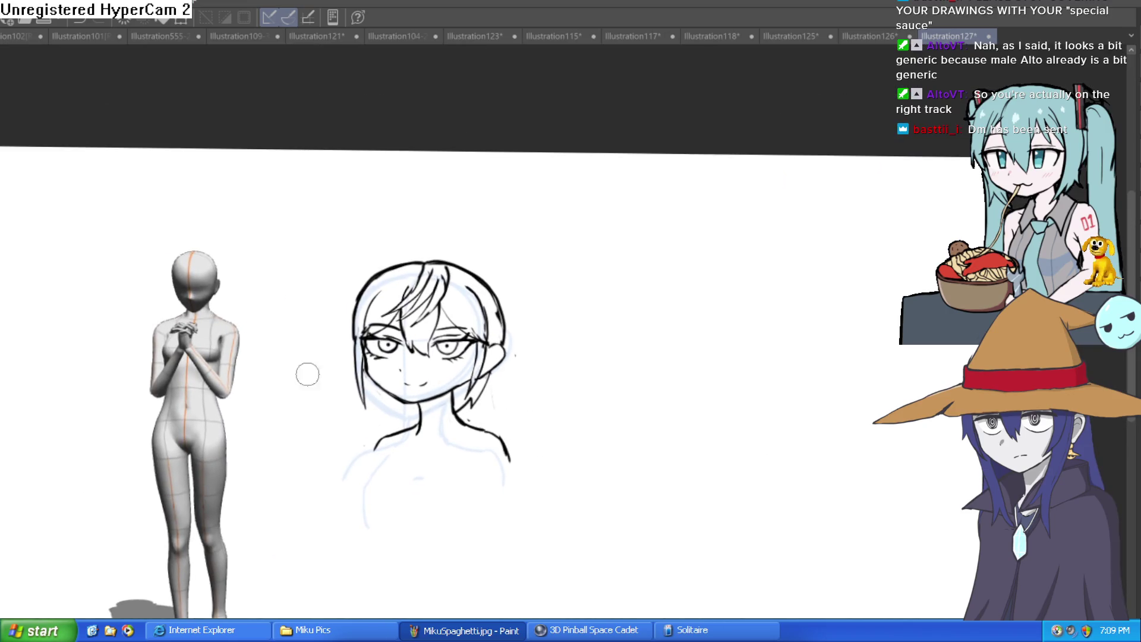
drag(537, 300, 528, 297)
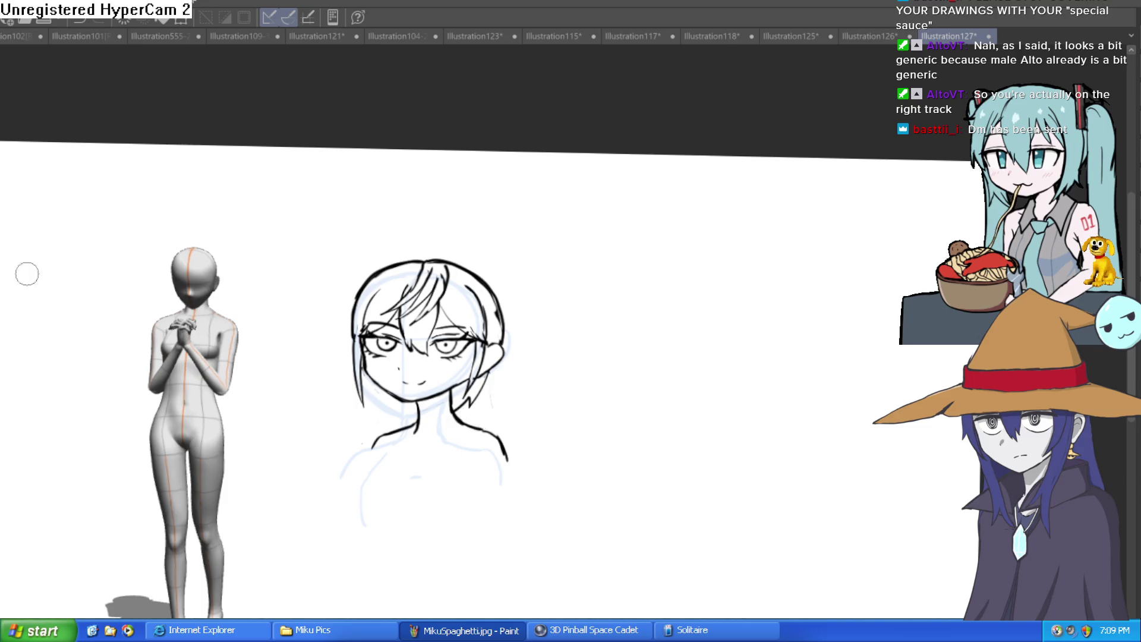
mouse_move(473, 381)
mouse_down()
mouse_move(456, 372)
mouse_move(509, 318)
mouse_move(506, 333)
mouse_up()
drag(664, 301, 685, 270)
drag(757, 334, 813, 234)
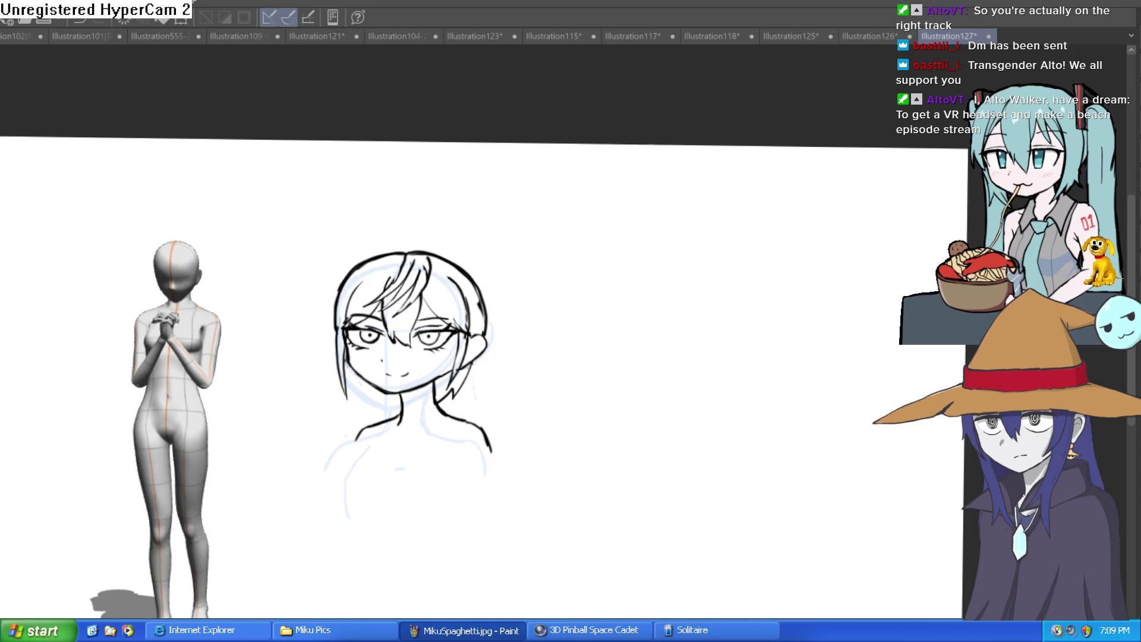
drag(535, 442, 555, 442)
- Undo the stray stroke, then ink the left body curve and a short chest stroke below the neck
key(ctrl+z)
scroll(527, 438, down, 3)
scroll(526, 387, up, 4)
scroll(525, 387, down, 1)
scroll(399, 337, up, 3)
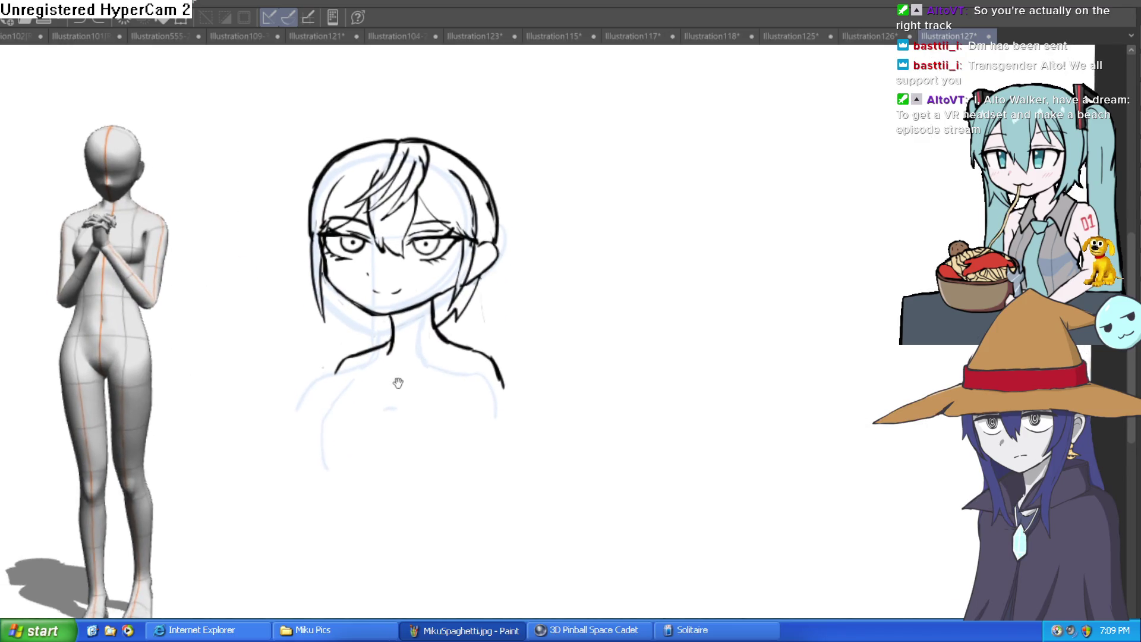
scroll(399, 337, up, 1)
mouse_move(371, 354)
mouse_down()
mouse_move(339, 402)
mouse_move(363, 458)
mouse_up()
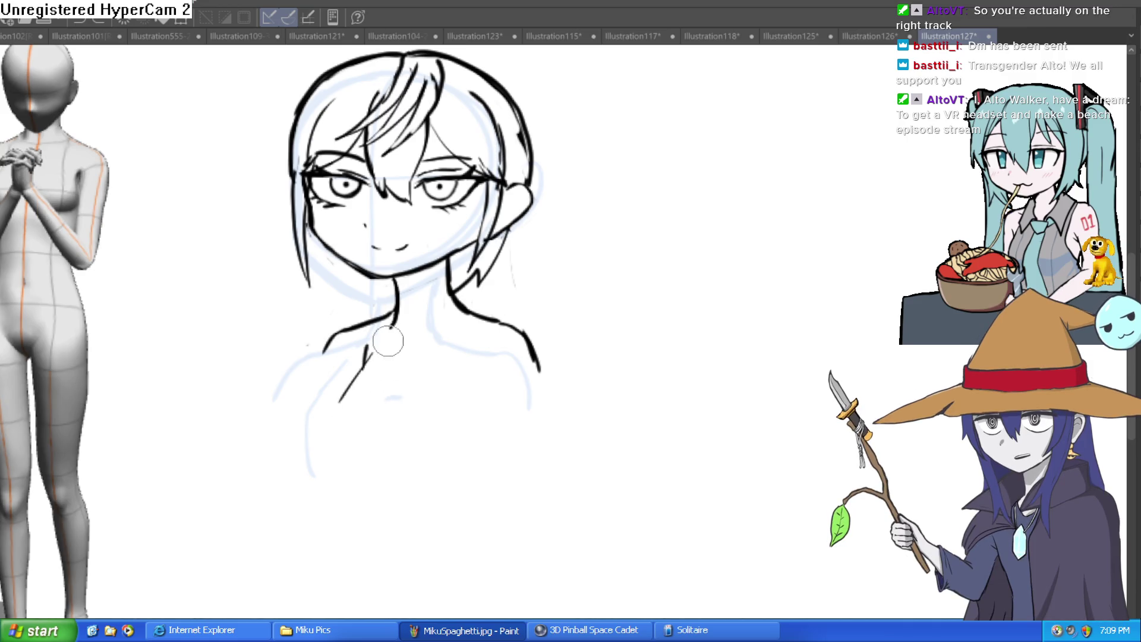
key(ctrl+z)
mouse_move(325, 351)
mouse_down()
mouse_move(324, 410)
mouse_move(350, 449)
mouse_up()
drag(365, 346, 333, 380)
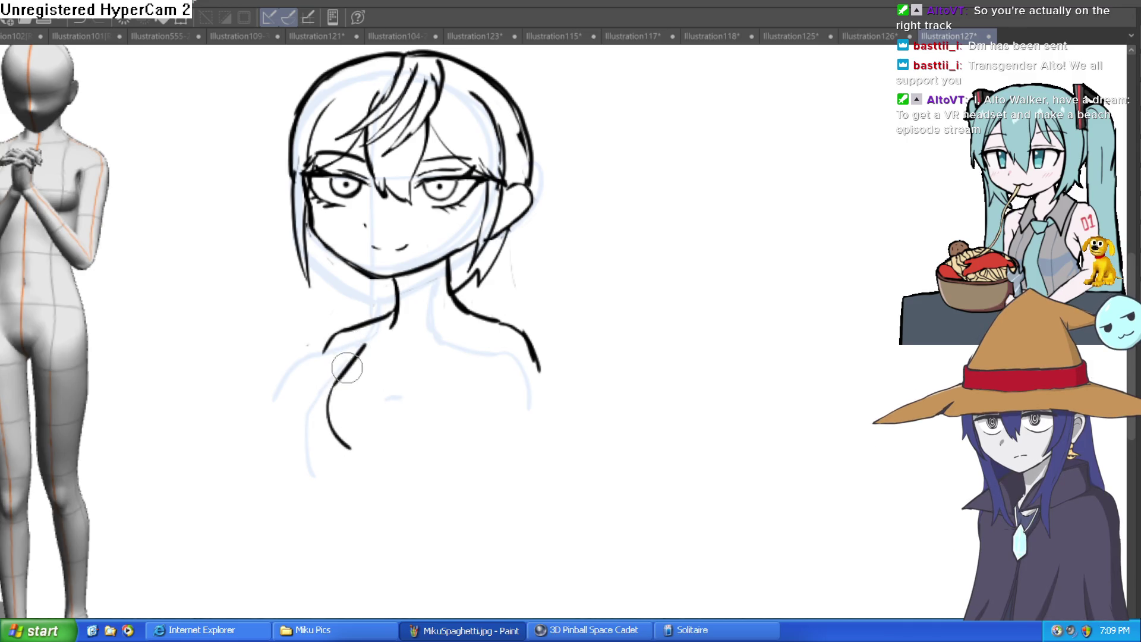
drag(325, 341, 336, 370)
- Ink two inner arm lines, extend the right shoulder outline downward, and add the left torso line
drag(485, 363, 525, 493)
drag(535, 357, 569, 479)
mouse_move(496, 391)
mouse_down()
mouse_move(487, 439)
mouse_move(504, 496)
mouse_up()
mouse_move(345, 447)
mouse_down()
mouse_move(388, 525)
mouse_move(389, 618)
mouse_move(365, 567)
mouse_move(459, 379)
mouse_up()
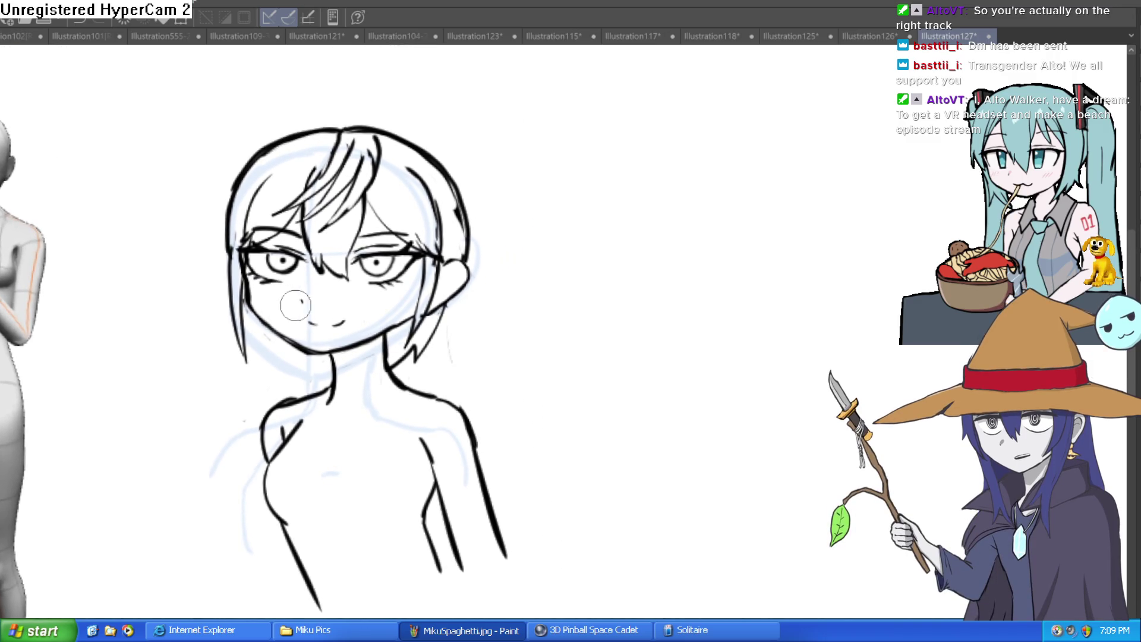
- Lasso the head's left side and Free Transform it slightly narrower
mouse_move(246, 290)
mouse_down()
mouse_move(265, 321)
mouse_move(311, 343)
mouse_up()
key(ctrl+z)
key(minus)
key(asciicircum)
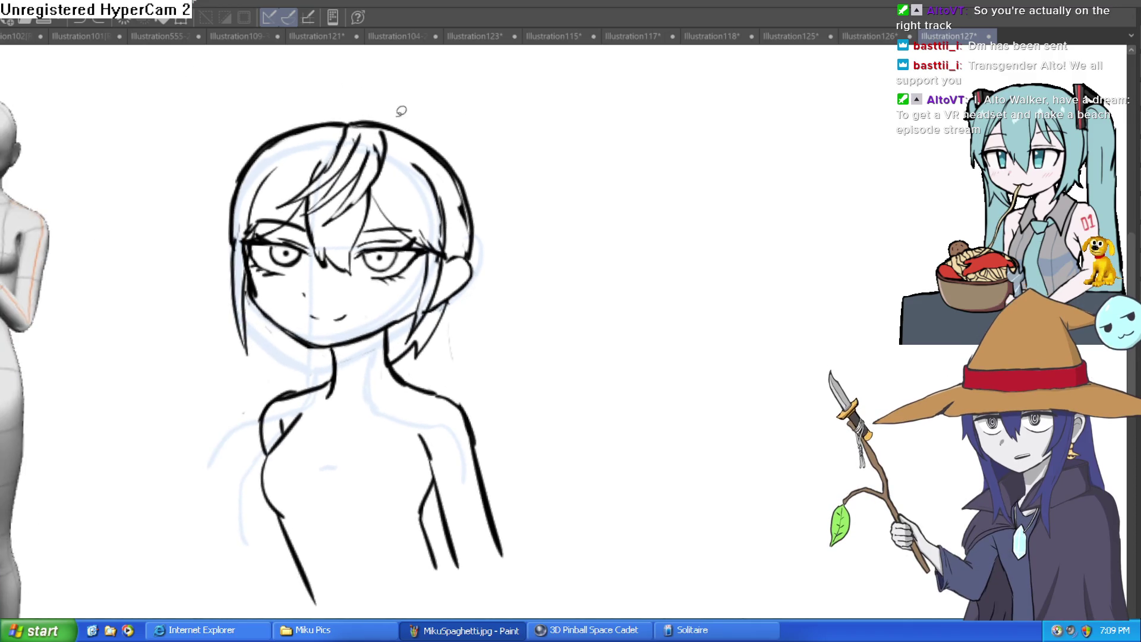
mouse_move(354, 110)
mouse_down()
mouse_move(359, 337)
mouse_move(204, 166)
mouse_move(355, 89)
mouse_up()
key(ctrl+t)
drag(219, 258, 235, 260)
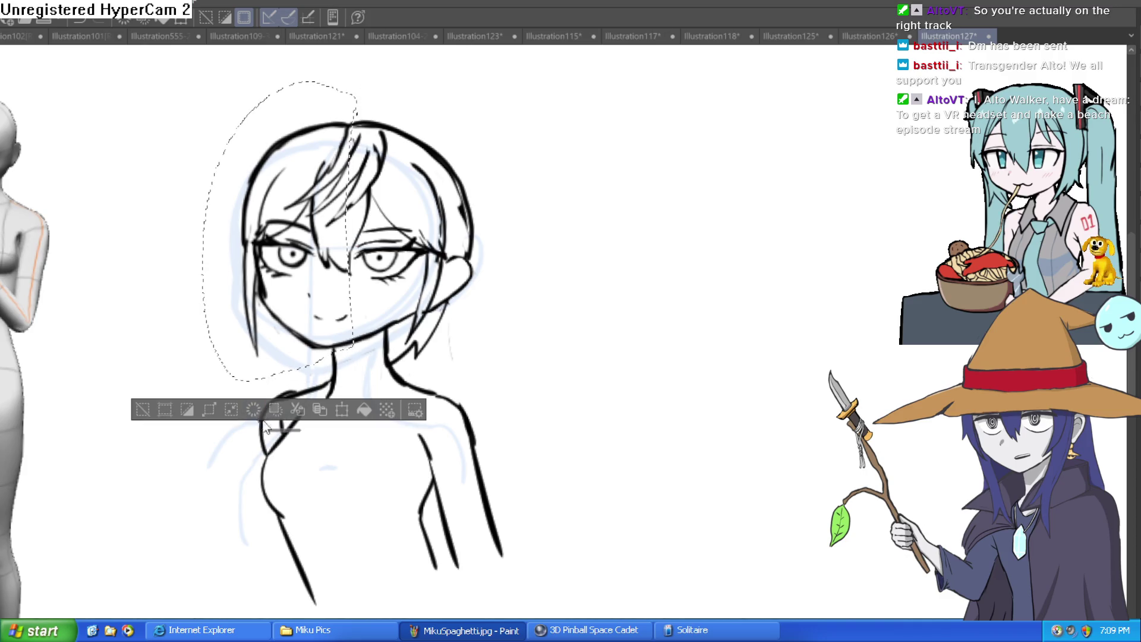
- Confirm the narrowed head transform and rotate the canvas view back to level
click(148, 413)
mouse_move(148, 413)
mouse_down()
mouse_move(500, 190)
mouse_move(507, 224)
mouse_up()
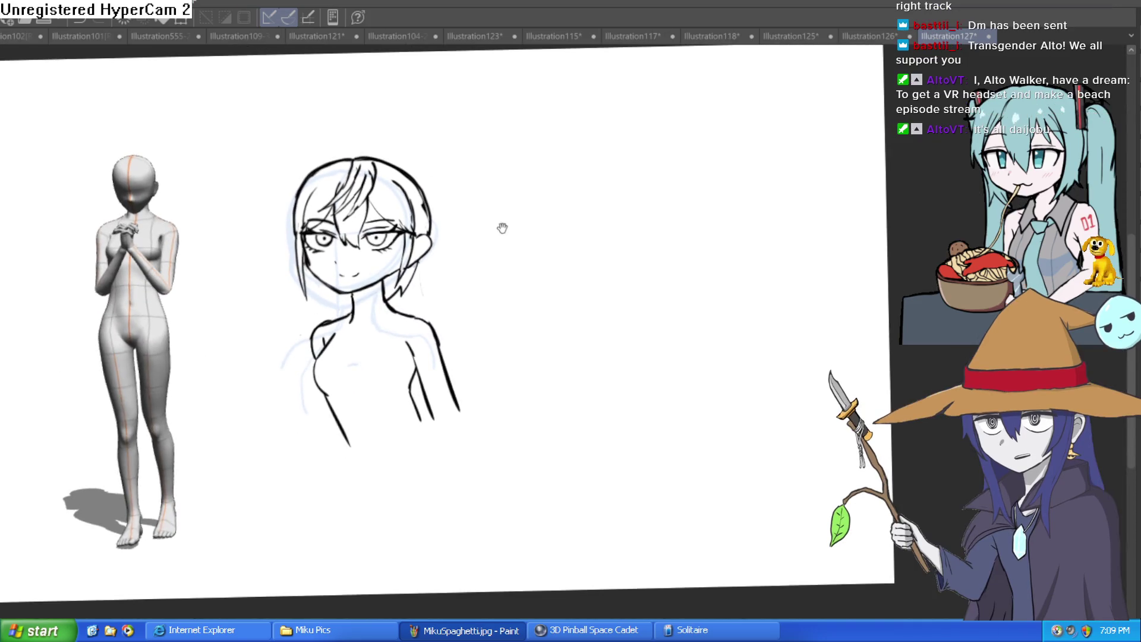
scroll(451, 275, up, 3)
mouse_move(451, 275)
mouse_down()
mouse_move(512, 280)
mouse_move(523, 268)
mouse_move(497, 257)
mouse_move(535, 262)
mouse_move(794, 177)
mouse_up()
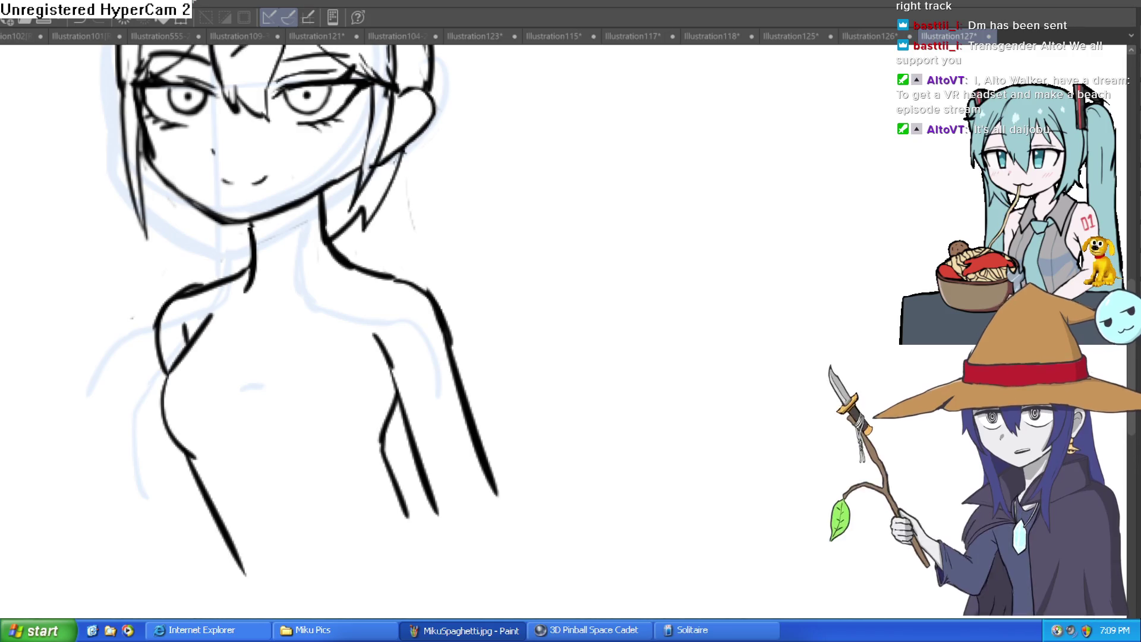
drag(616, 280, 597, 347)
- Clear the accidental selection, bring the chest into view, and ink strokes on the right chest
click(470, 373)
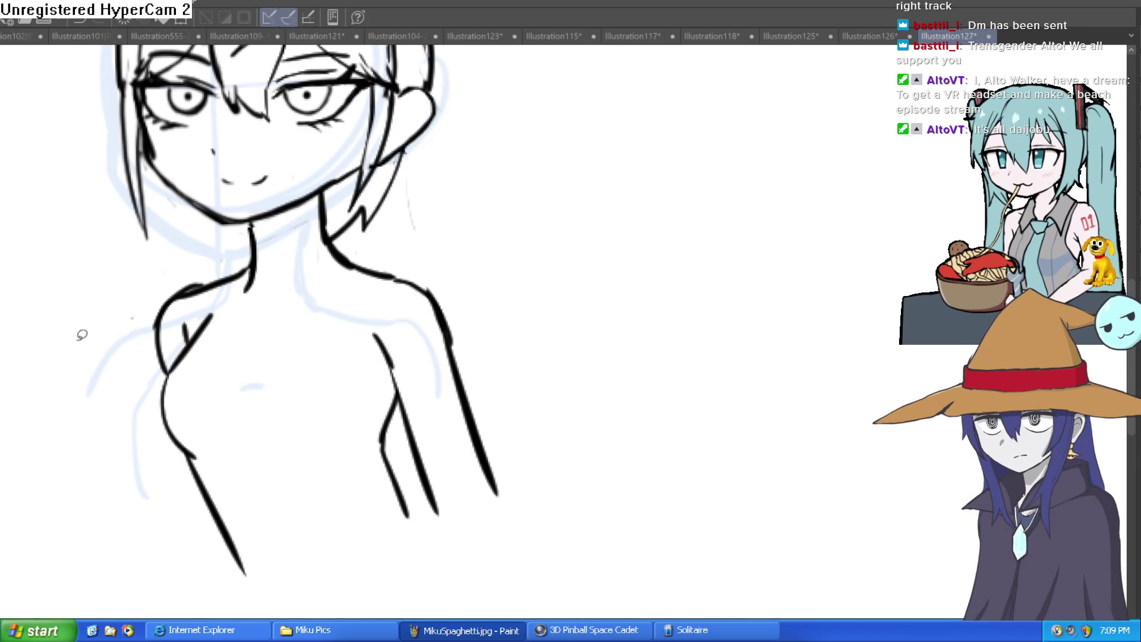
mouse_move(429, 366)
mouse_down()
mouse_move(383, 336)
mouse_move(306, 412)
mouse_move(318, 423)
mouse_move(352, 382)
mouse_up()
drag(165, 348, 197, 329)
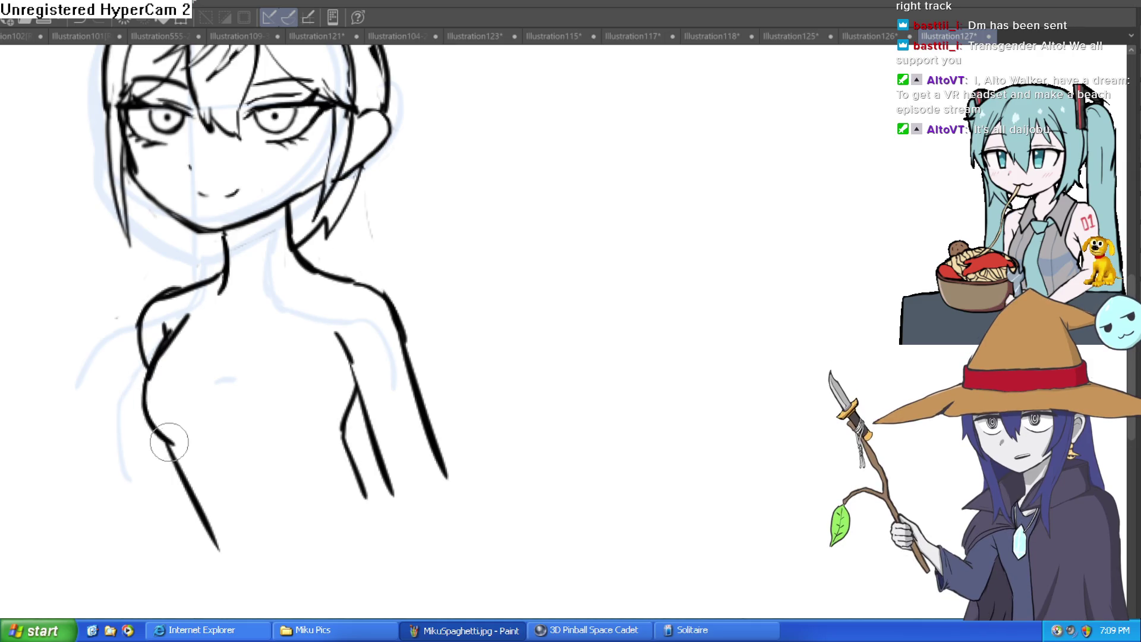
drag(246, 434, 286, 443)
key(ctrl+z)
key(ctrl+z)
mouse_move(383, 383)
mouse_down()
mouse_move(359, 264)
mouse_move(295, 324)
mouse_up()
mouse_move(328, 295)
mouse_down()
mouse_move(324, 339)
mouse_move(398, 446)
mouse_up()
- Ink the right waist, short abdomen strokes, the lower belly curve and a hip stroke
mouse_move(156, 354)
mouse_down()
mouse_move(184, 466)
mouse_move(182, 564)
mouse_up()
drag(253, 386, 275, 452)
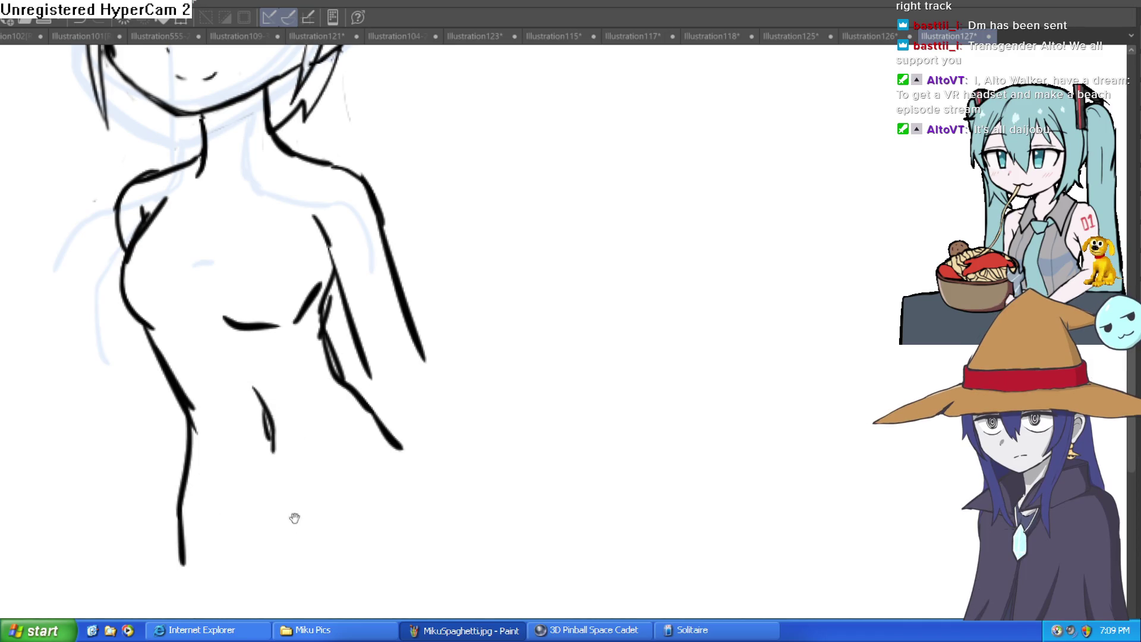
drag(295, 509, 272, 450)
drag(201, 462, 260, 489)
mouse_move(266, 489)
mouse_down()
mouse_move(305, 462)
mouse_move(325, 426)
mouse_move(311, 349)
mouse_up()
drag(321, 330, 272, 468)
key(ctrl+z)
- Ink both legs from the waist and crotch down to the canvas bottom
mouse_move(351, 265)
mouse_down()
mouse_move(403, 369)
mouse_move(431, 575)
mouse_up()
mouse_move(274, 390)
mouse_down()
mouse_move(230, 579)
mouse_move(272, 398)
mouse_up()
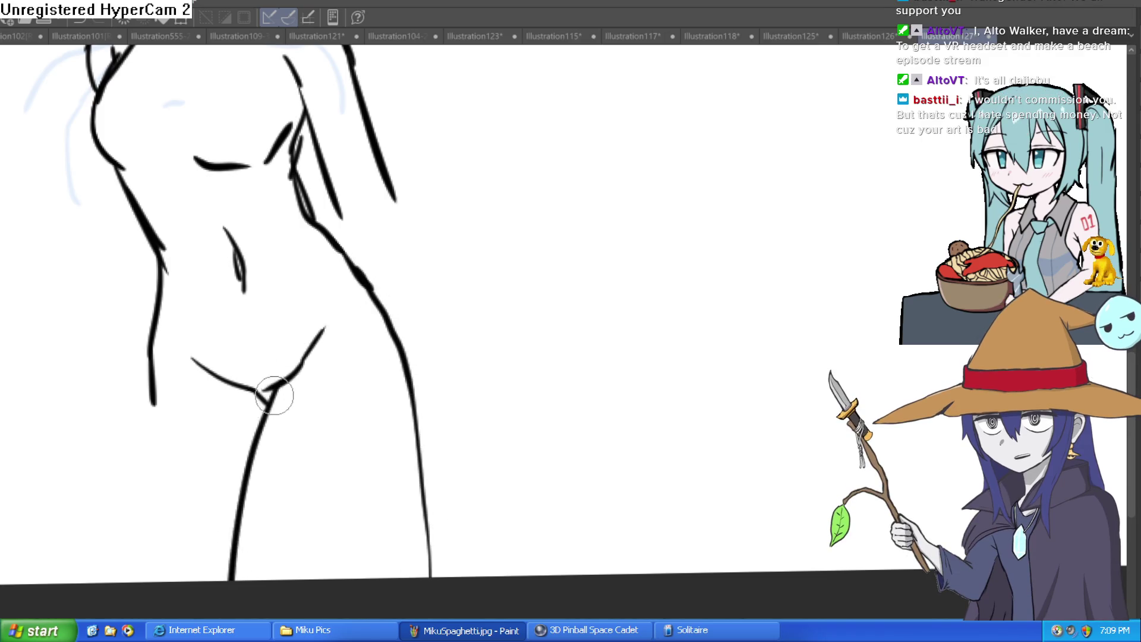
drag(155, 401, 146, 565)
scroll(434, 466, down, 3)
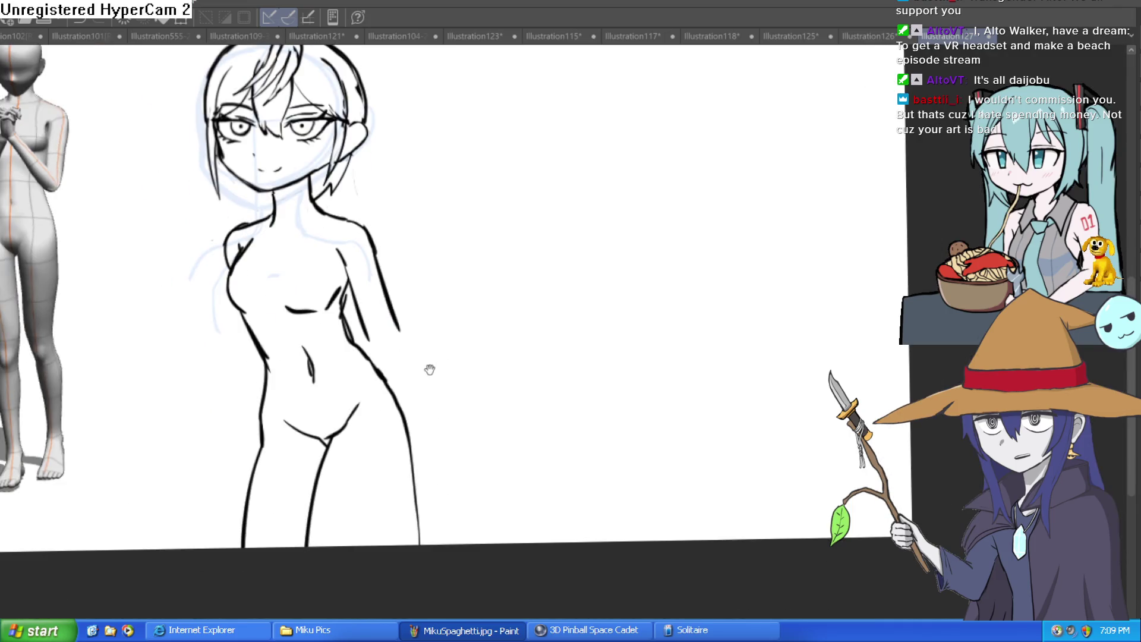
drag(416, 452, 437, 542)
scroll(420, 416, up, 3)
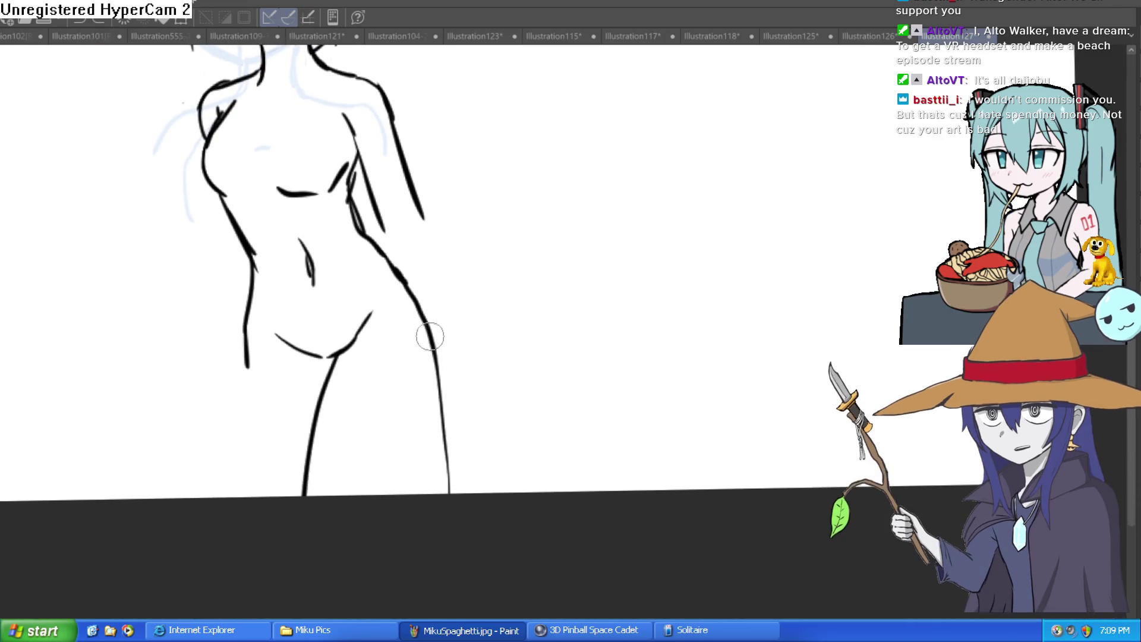
drag(247, 360, 210, 498)
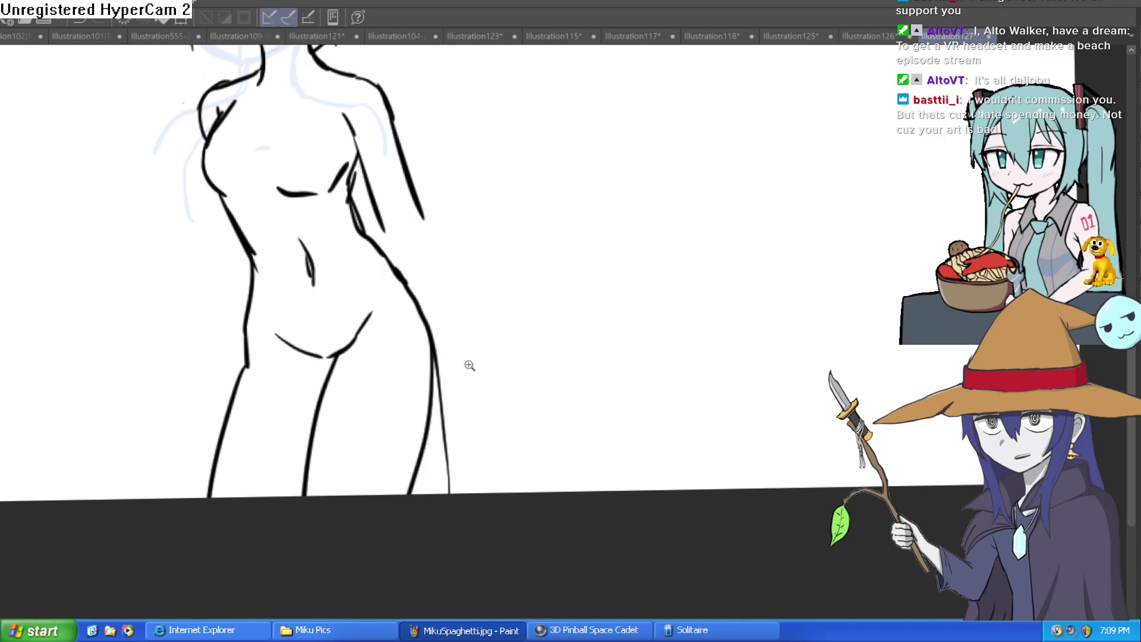
scroll(463, 395, down, 2)
mouse_move(440, 395)
mouse_down()
mouse_move(455, 440)
mouse_move(453, 420)
mouse_up()
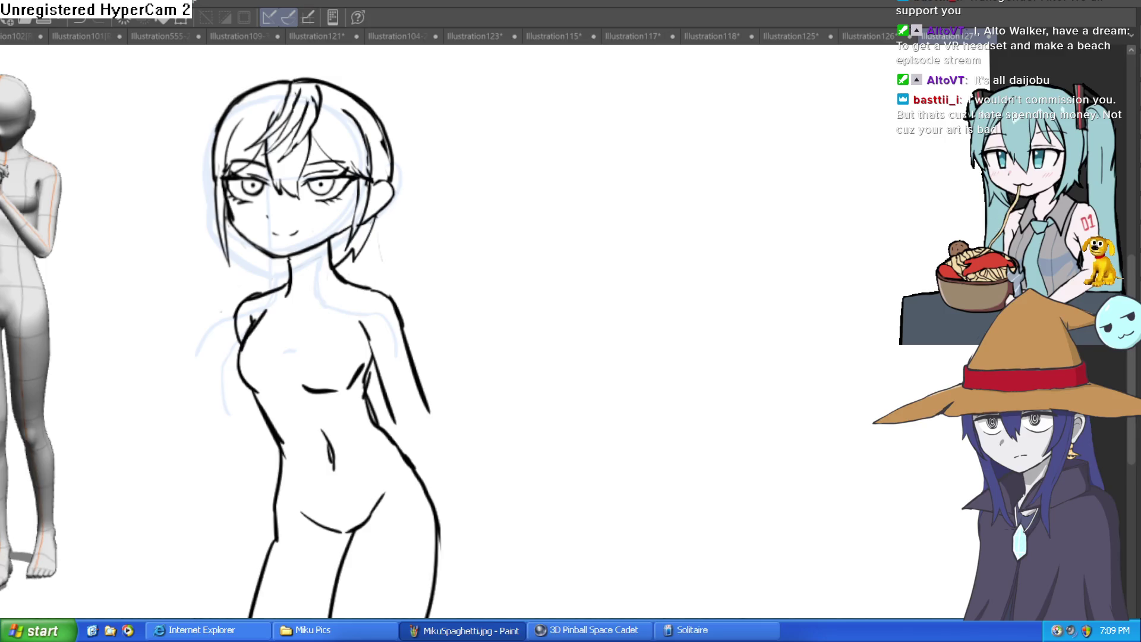
- Redraw the right side of the torso as one curve down to the hip
scroll(458, 402, up, 3)
drag(370, 413, 433, 581)
scroll(425, 262, up, 2)
drag(426, 262, 420, 416)
key(ctrl+z)
key(ctrl+z)
drag(381, 182, 443, 392)
key(ctrl+z)
scroll(440, 294, down, 2)
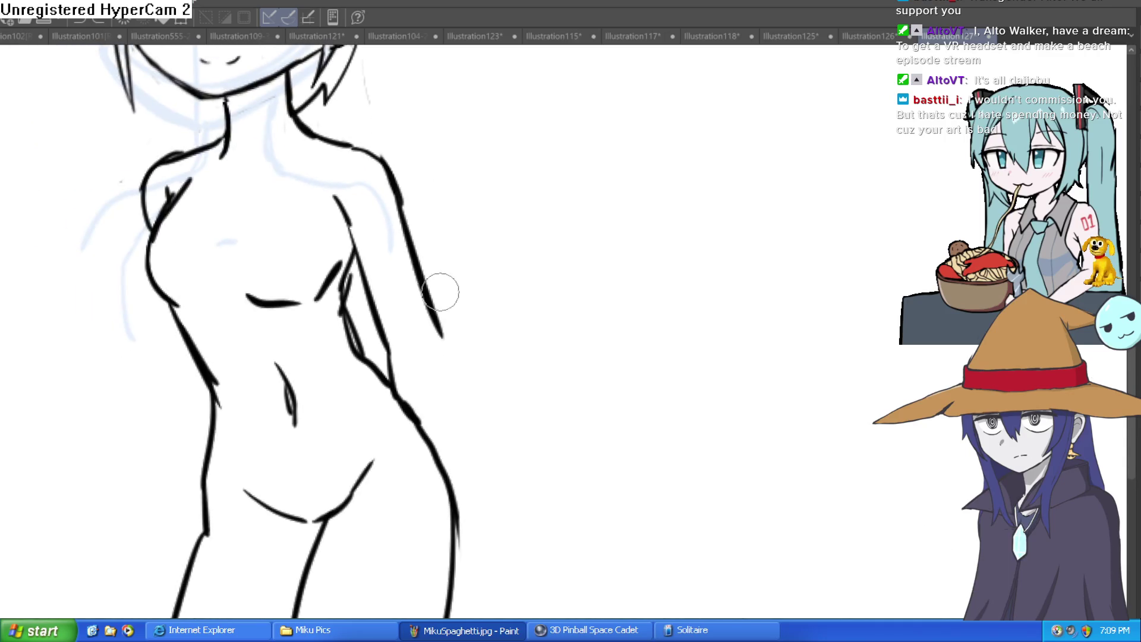
drag(412, 240, 455, 494)
- Retrace the left shoulder line from the neck, then view the whole figure
mouse_move(229, 136)
mouse_down()
mouse_move(178, 153)
mouse_move(149, 227)
mouse_up()
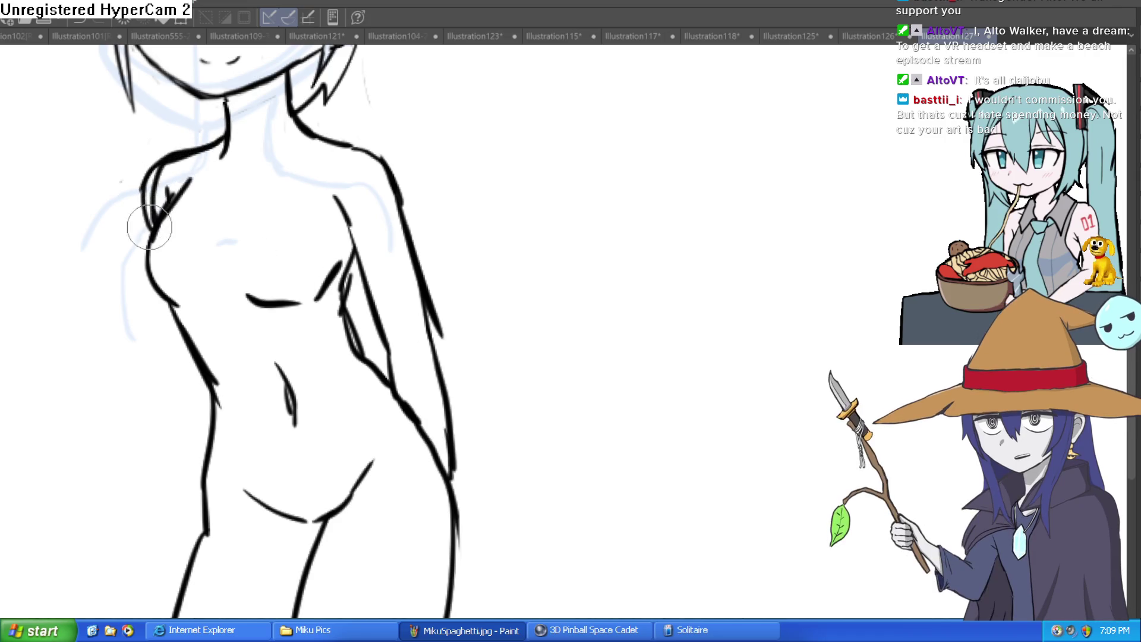
key(ctrl+z)
mouse_move(226, 138)
mouse_down()
mouse_move(159, 170)
mouse_move(144, 192)
mouse_up()
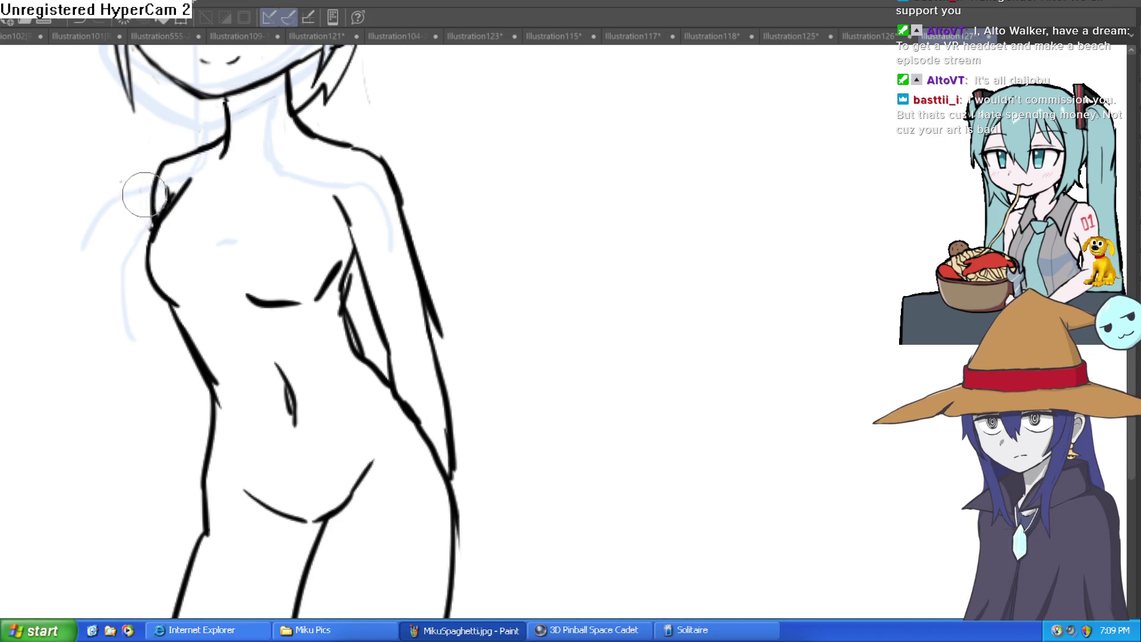
scroll(144, 192, down, 3)
drag(419, 115, 412, 269)
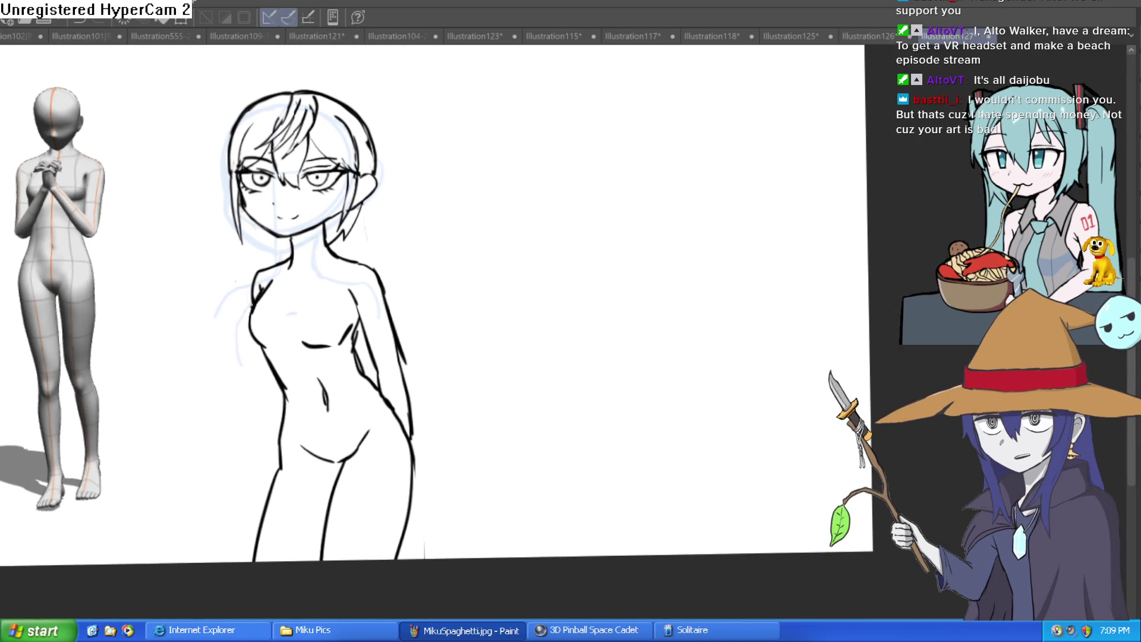
scroll(439, 326, up, 3)
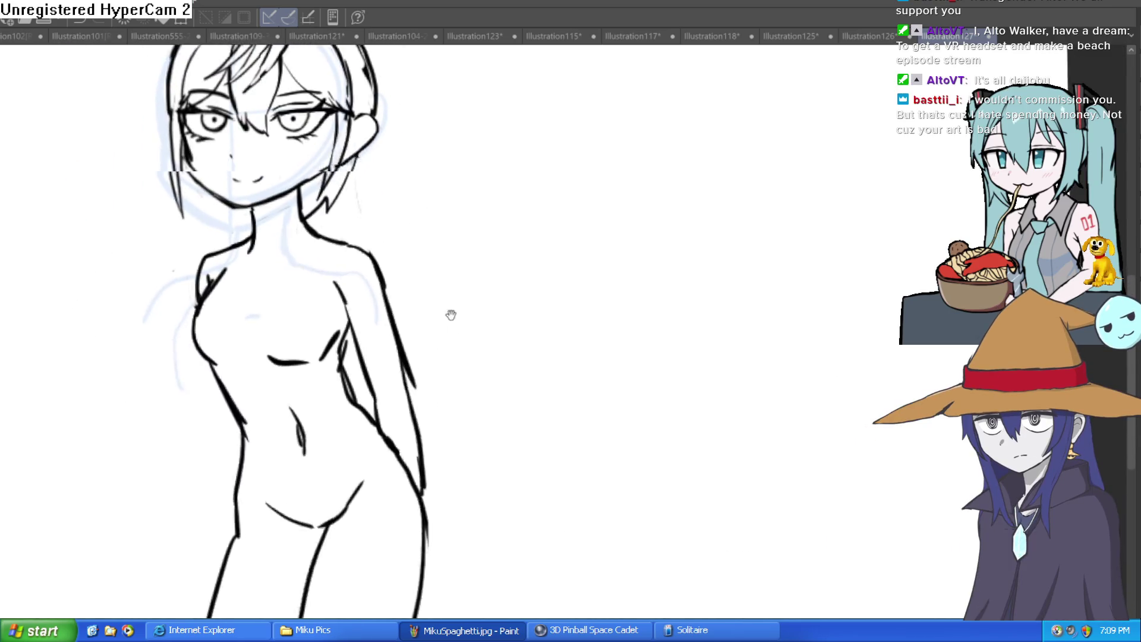
scroll(454, 327, down, 1)
scroll(466, 275, up, 2)
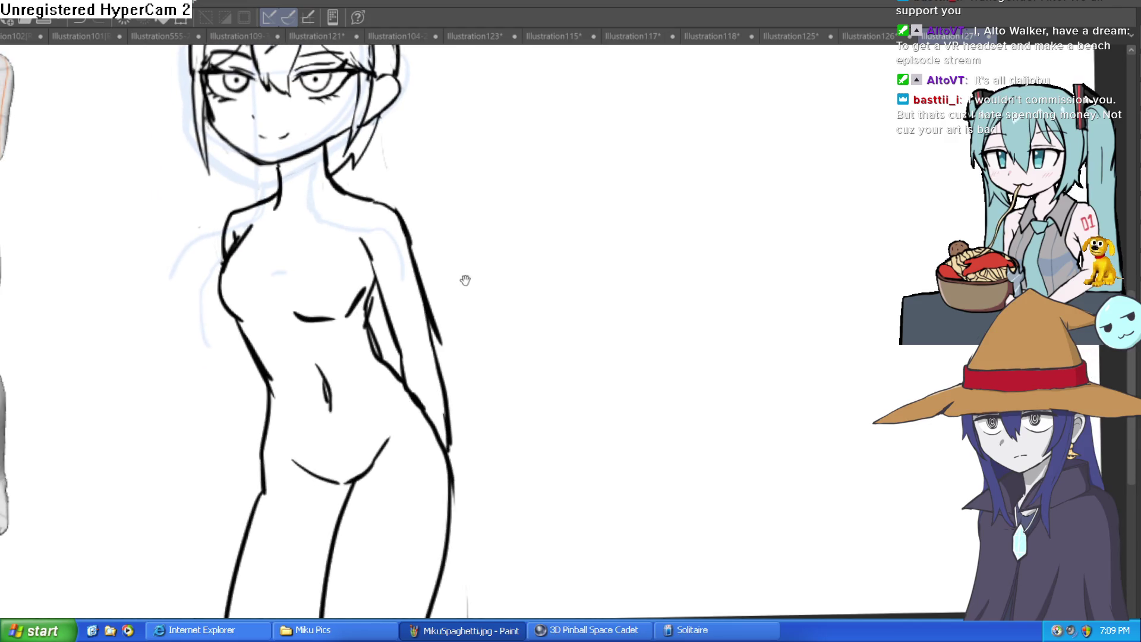
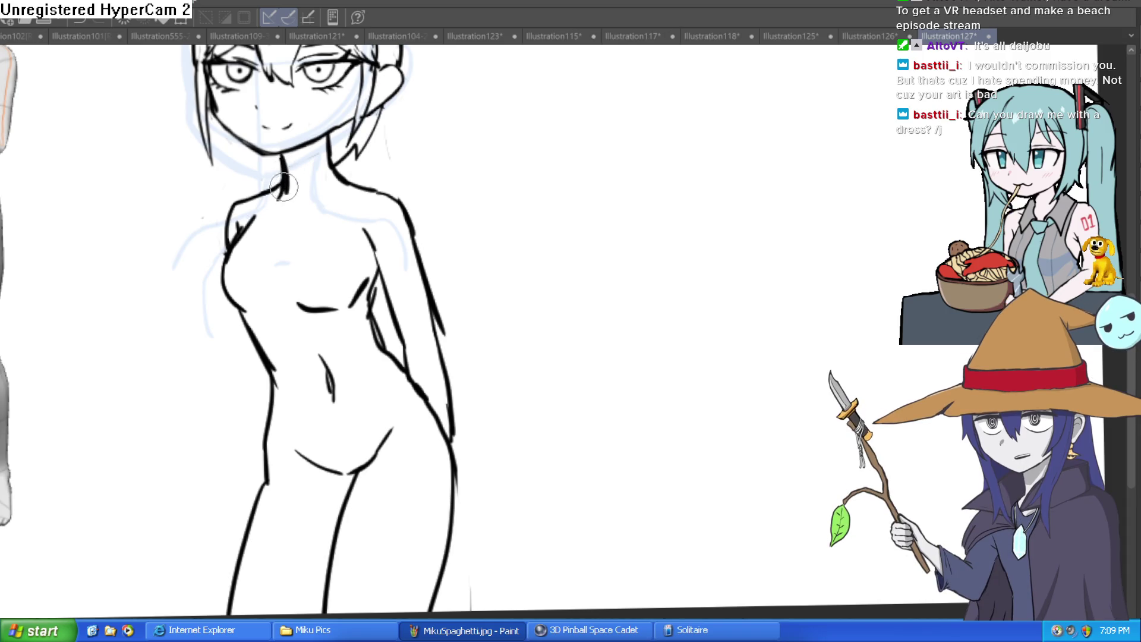
- Ink the dress neckline, both hip outlines and the diagonal hem across the thighs
scroll(333, 170, down, 1)
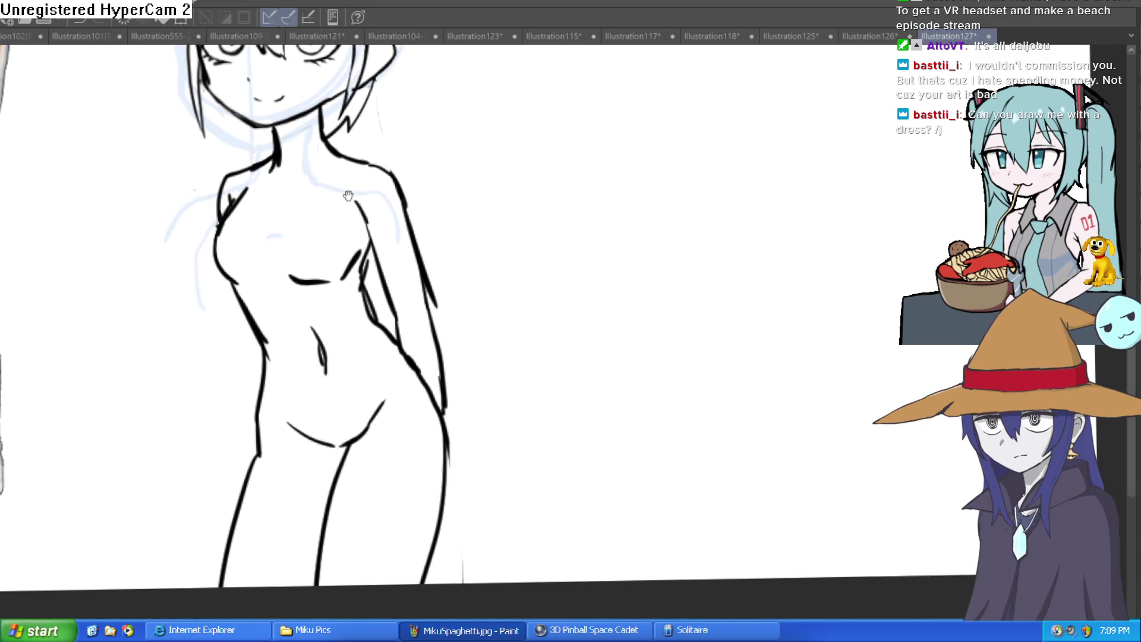
drag(356, 167, 226, 264)
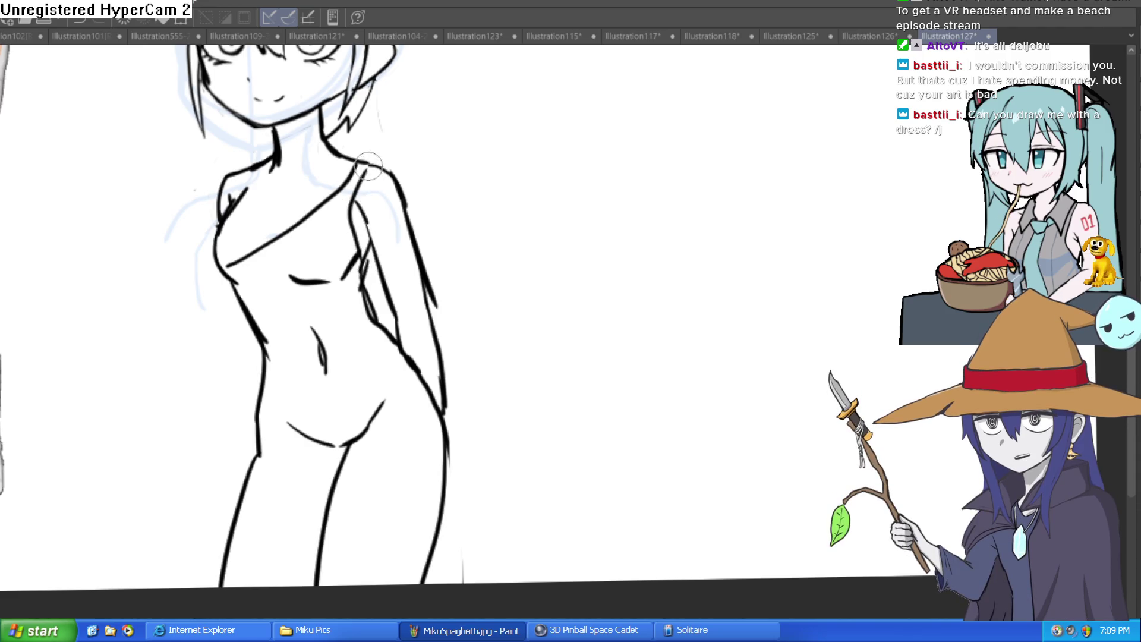
mouse_move(390, 365)
mouse_down()
mouse_move(390, 261)
mouse_move(375, 220)
mouse_up()
mouse_move(255, 214)
mouse_down()
mouse_move(279, 268)
mouse_move(245, 284)
mouse_up()
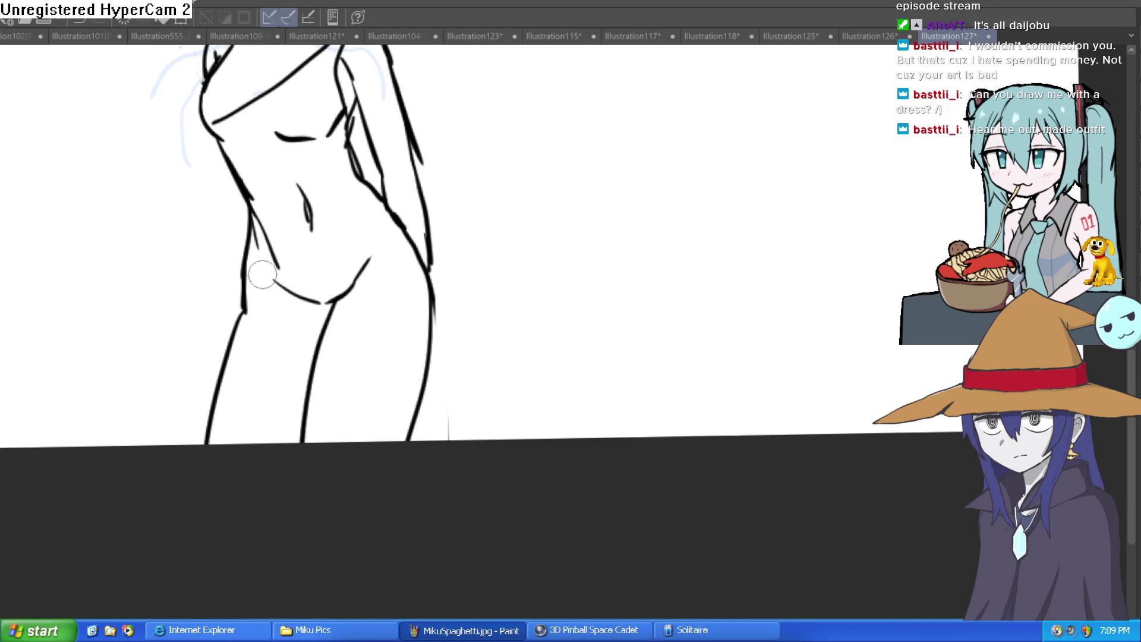
drag(244, 263, 201, 439)
drag(208, 430, 352, 355)
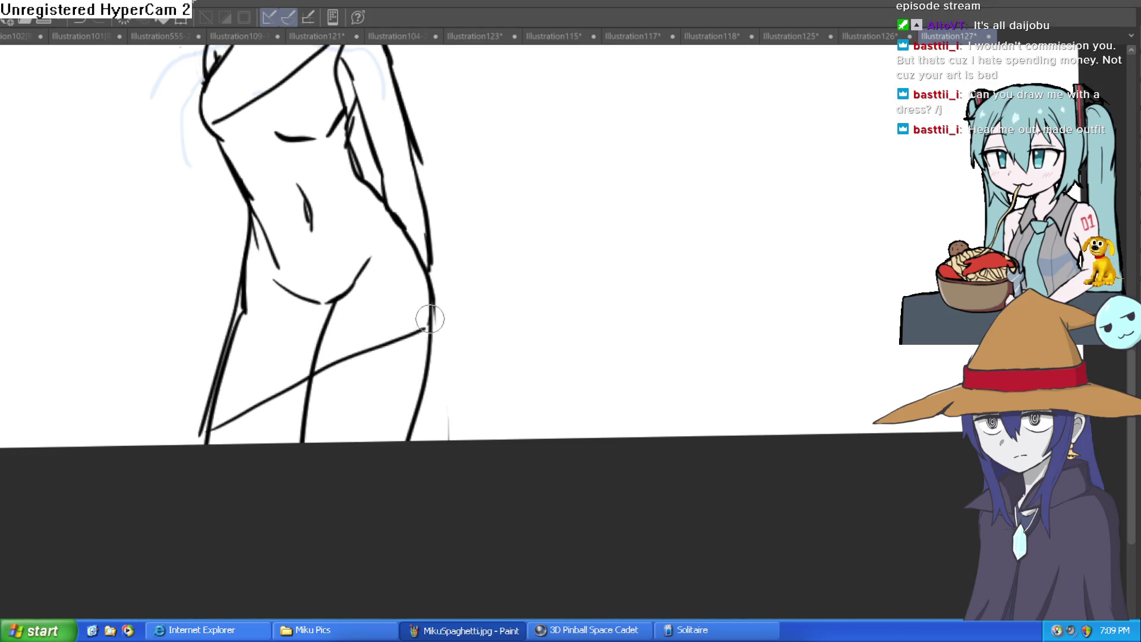
drag(429, 321, 432, 262)
drag(356, 160, 360, 214)
drag(349, 109, 329, 135)
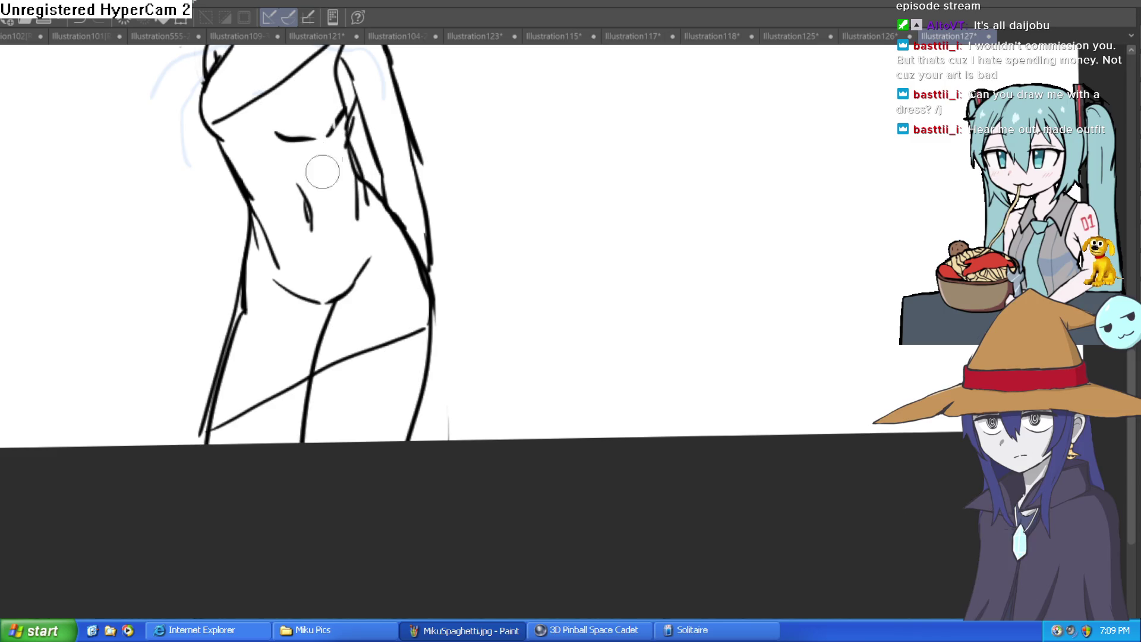
- Erase the stray crotch and belly strokes and ink the collarbone line
drag(306, 303, 322, 300)
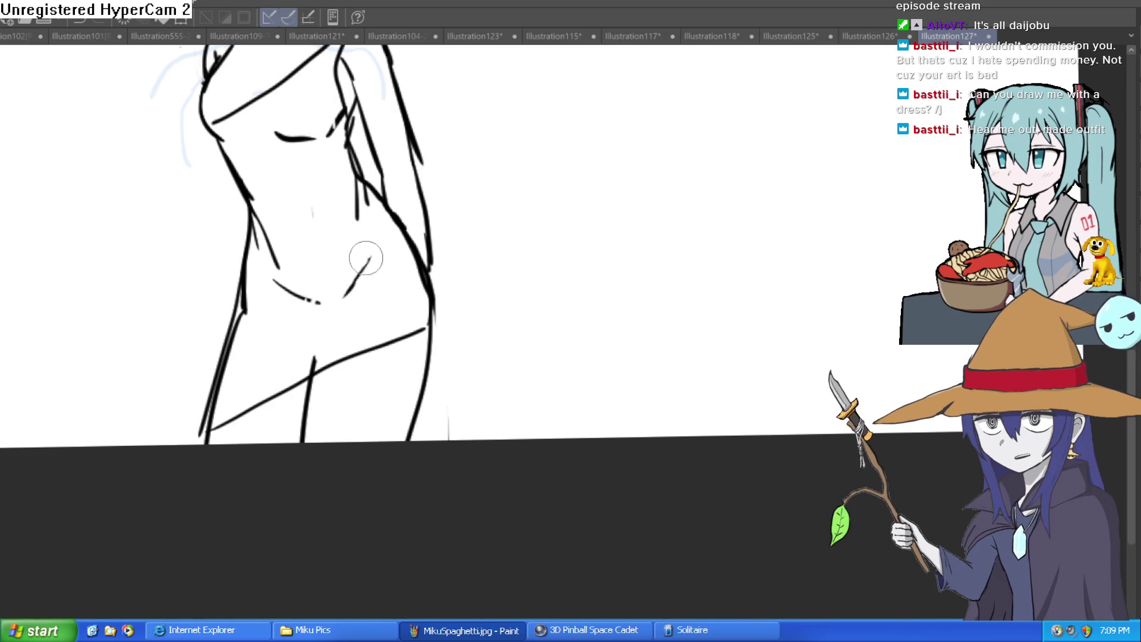
drag(360, 264, 326, 306)
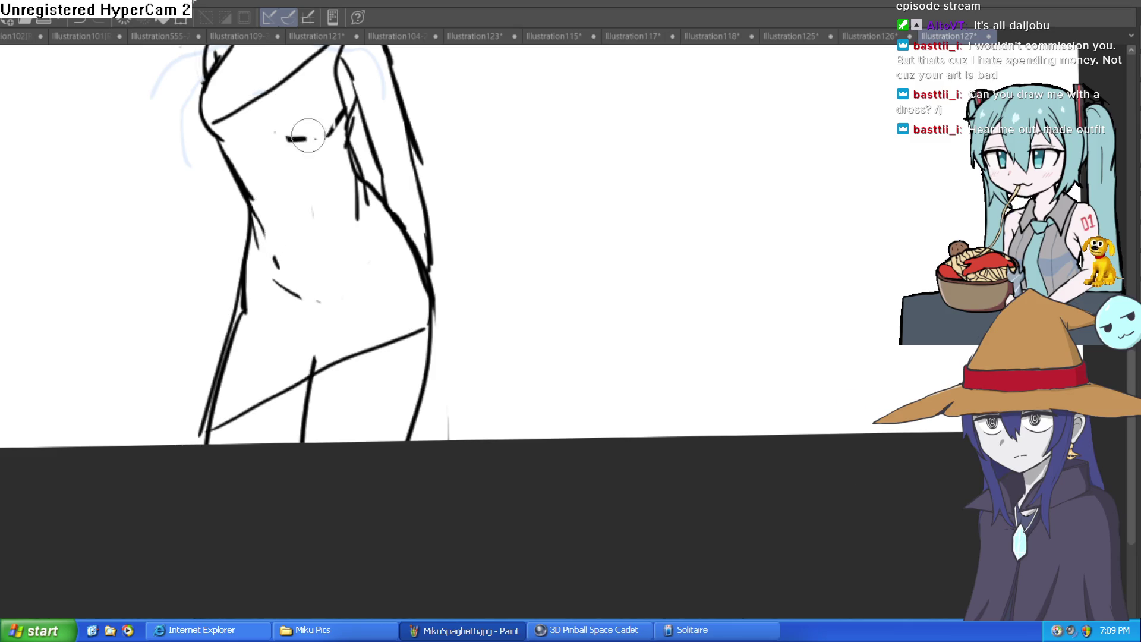
key(ctrl+minus)
key(ctrl+minus)
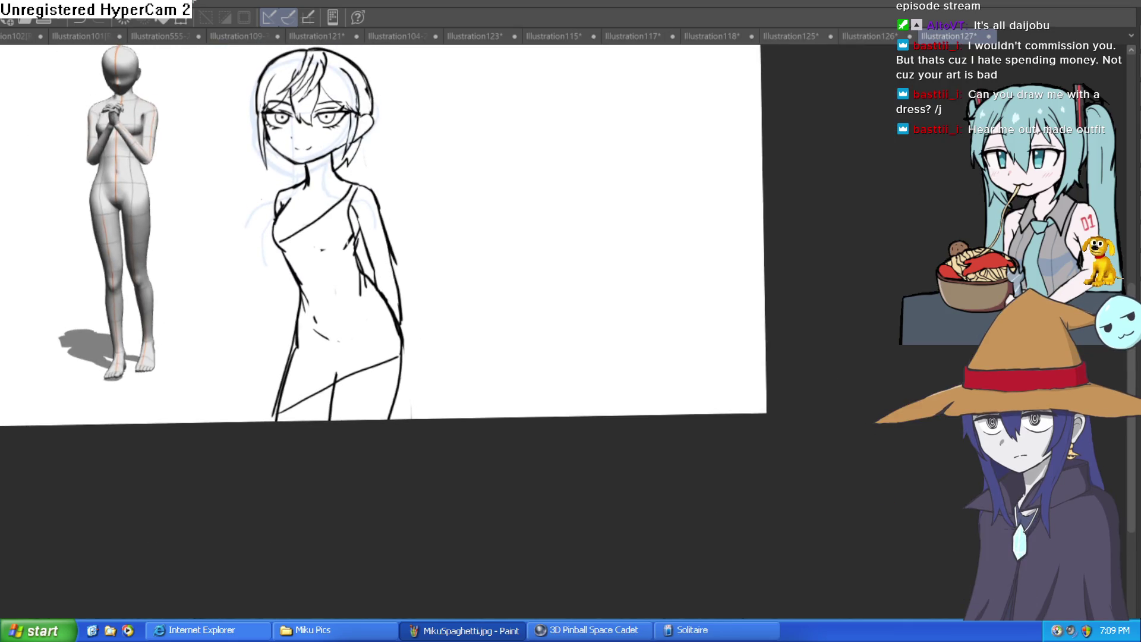
click(320, 171)
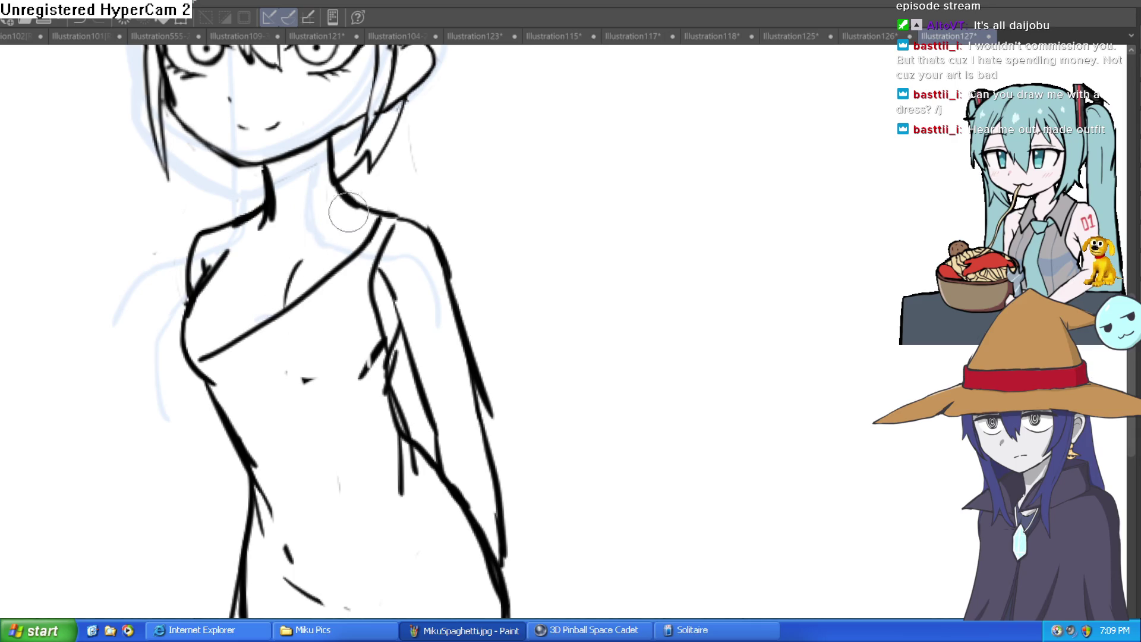
drag(303, 295, 186, 337)
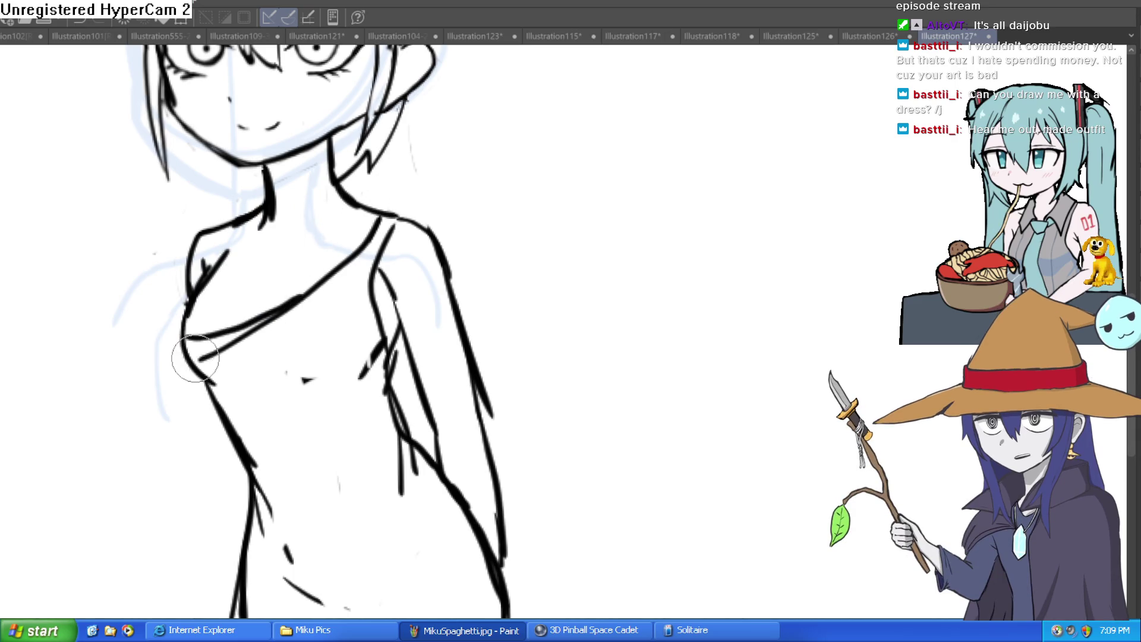
key(ctrl+z)
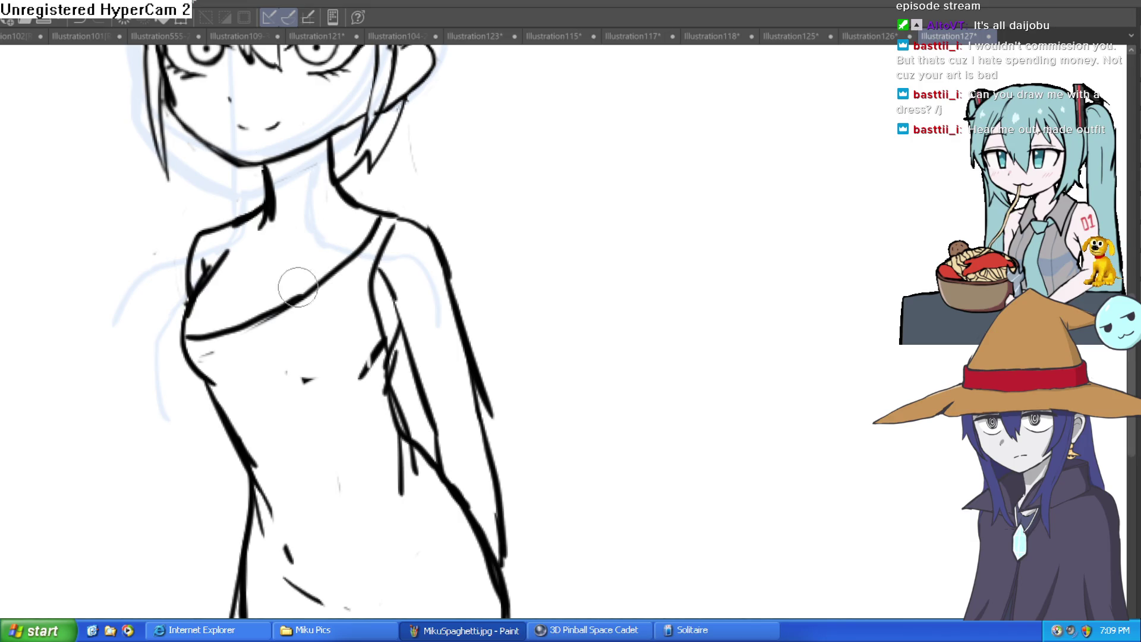
drag(377, 221, 298, 242)
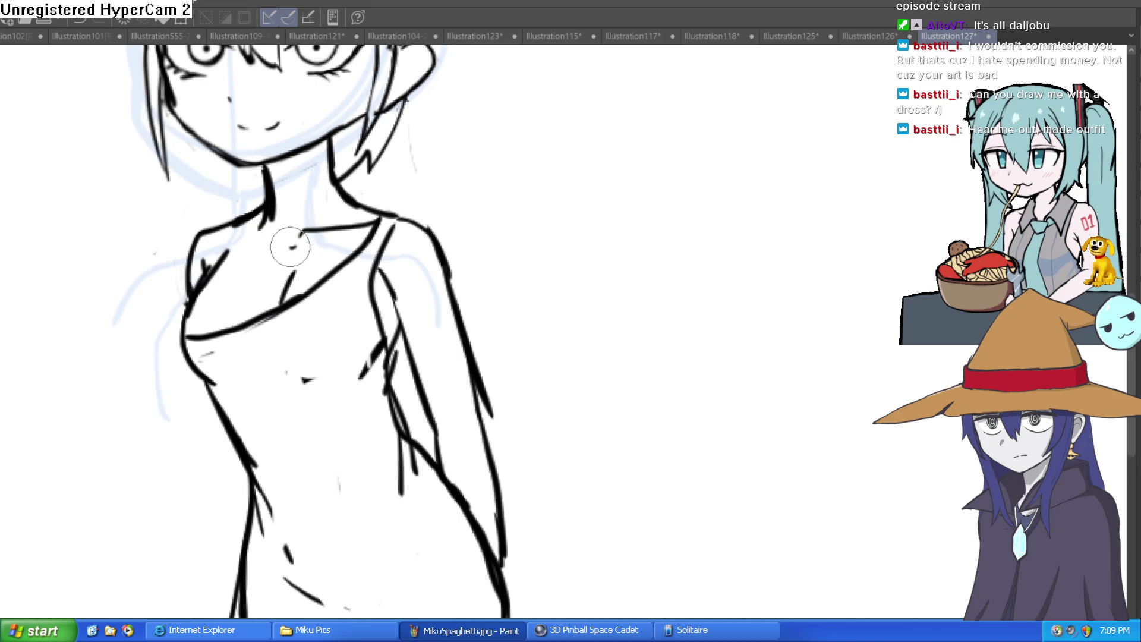
- Hide the blue rough sketch layer, leaving the clean figure beside the 3D model
scroll(426, 167, down, 5)
mouse_move(489, 214)
mouse_down()
mouse_move(459, 224)
mouse_move(494, 291)
mouse_move(426, 352)
mouse_move(563, 323)
mouse_move(548, 387)
mouse_move(573, 288)
mouse_move(617, 364)
mouse_move(621, 344)
mouse_move(610, 334)
mouse_move(629, 320)
mouse_up()
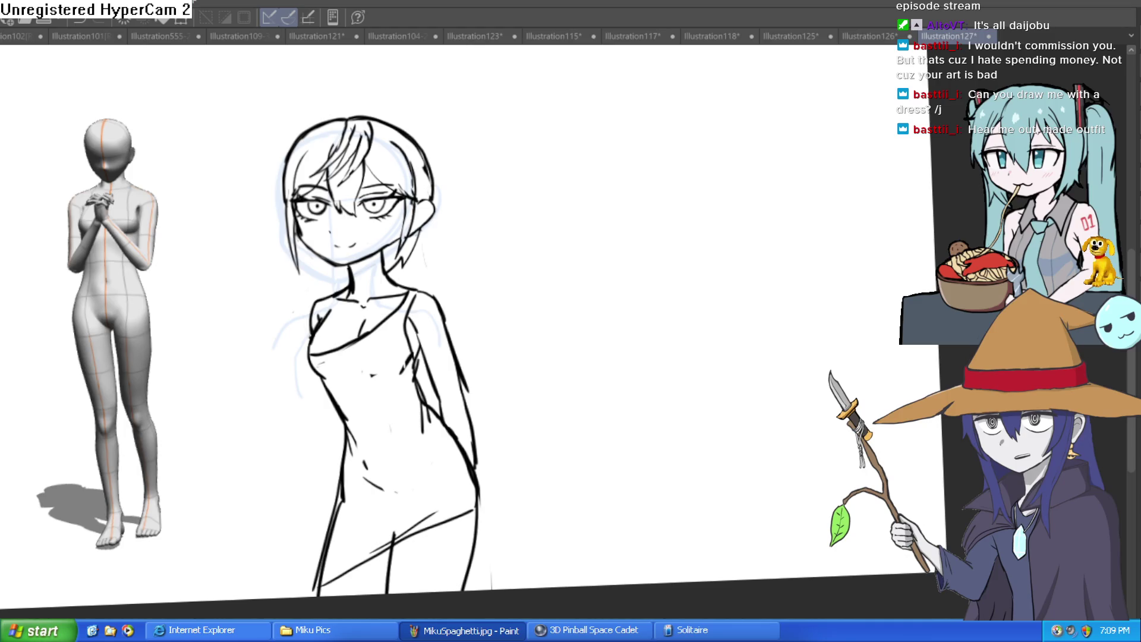
drag(614, 408, 630, 394)
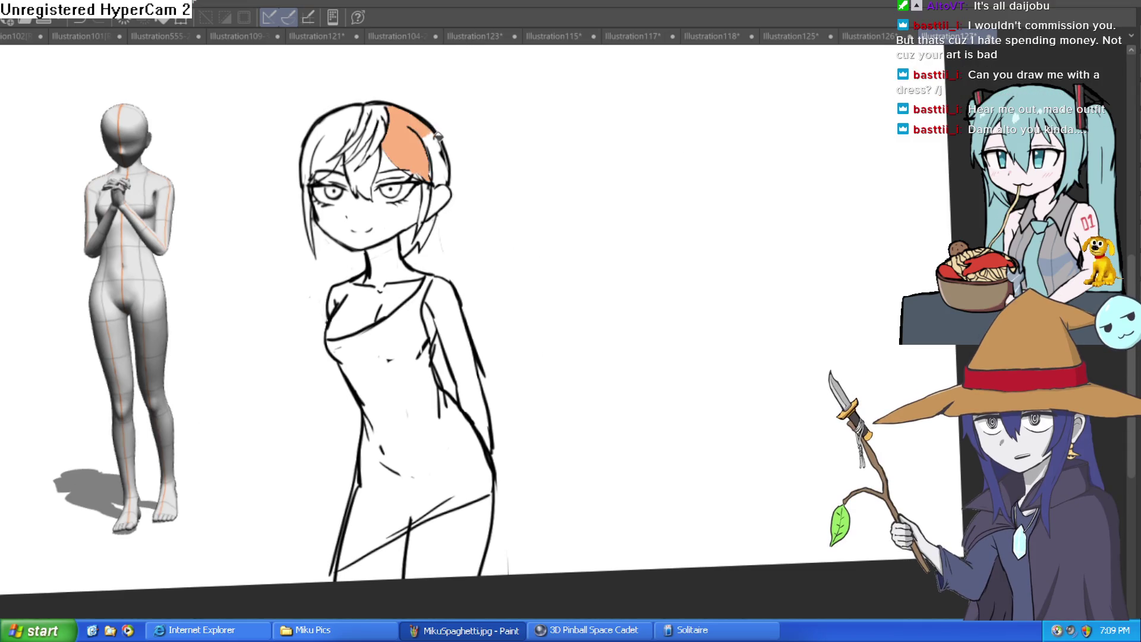
- Bucket-fill the upper right, left and remaining left hair sections flat brown
click(408, 126)
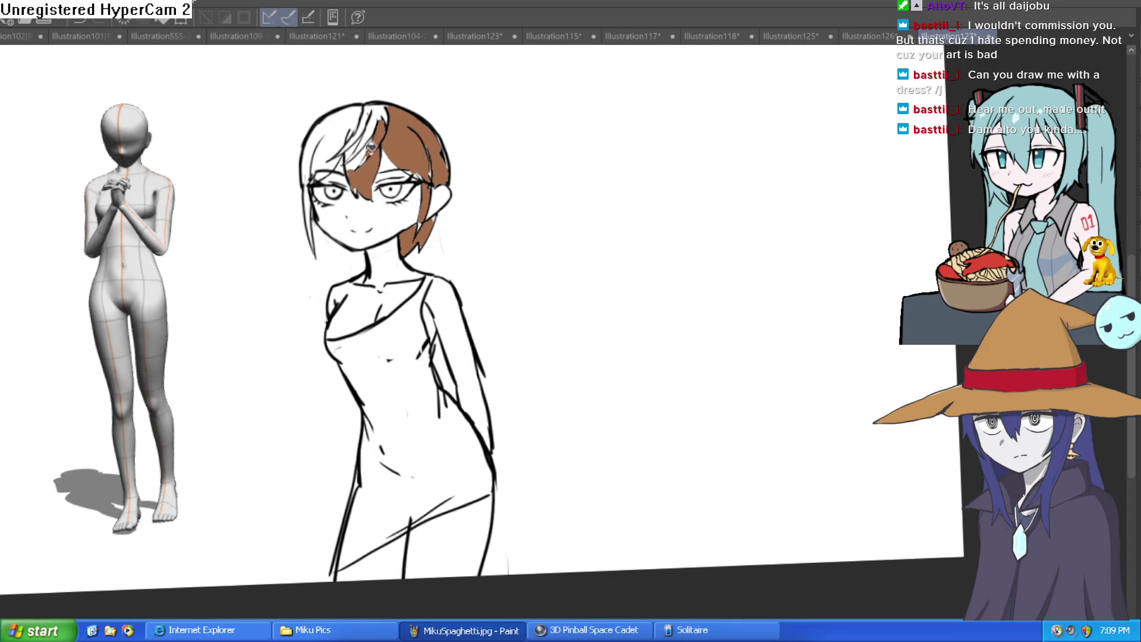
click(356, 117)
click(311, 210)
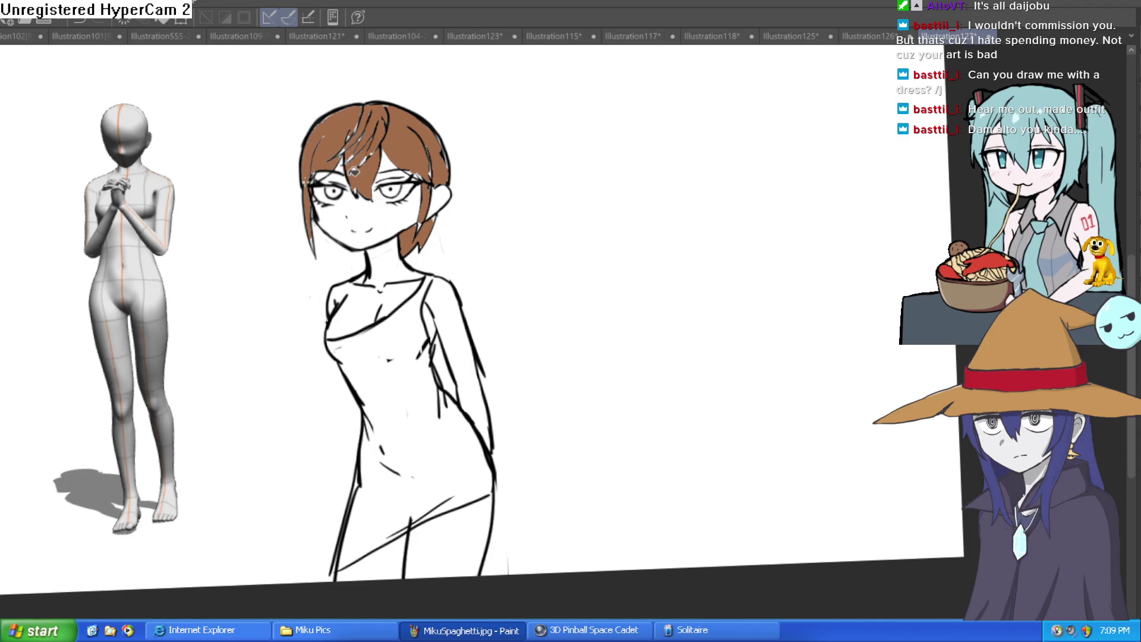
- Brush brown over gaps across the hair top and along its left edge
scroll(350, 173, up, 3)
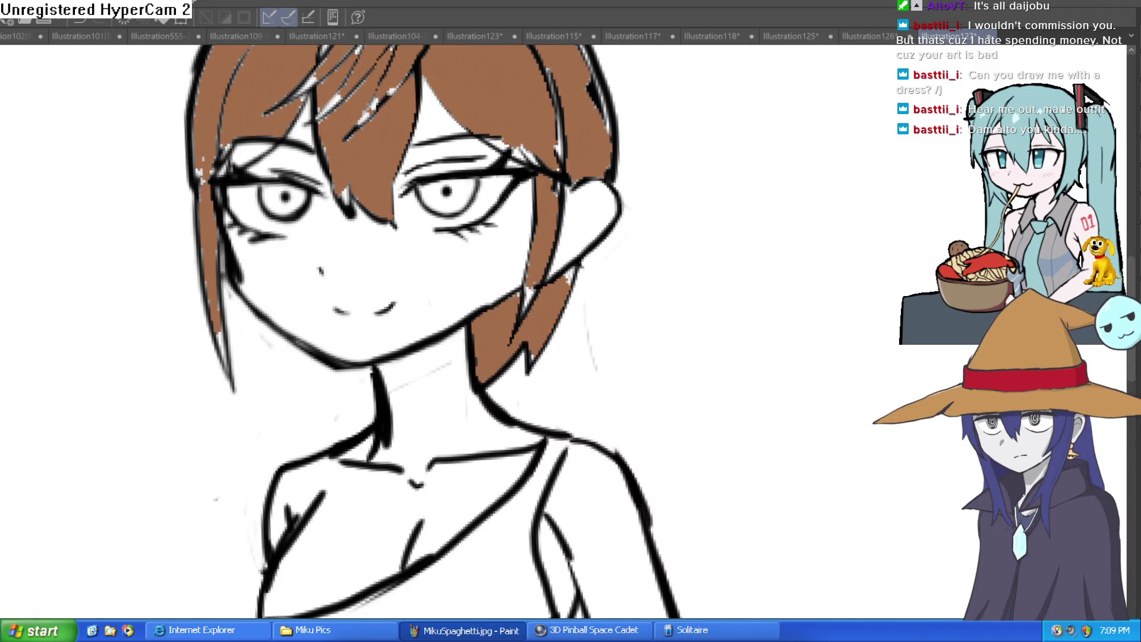
drag(581, 213, 558, 256)
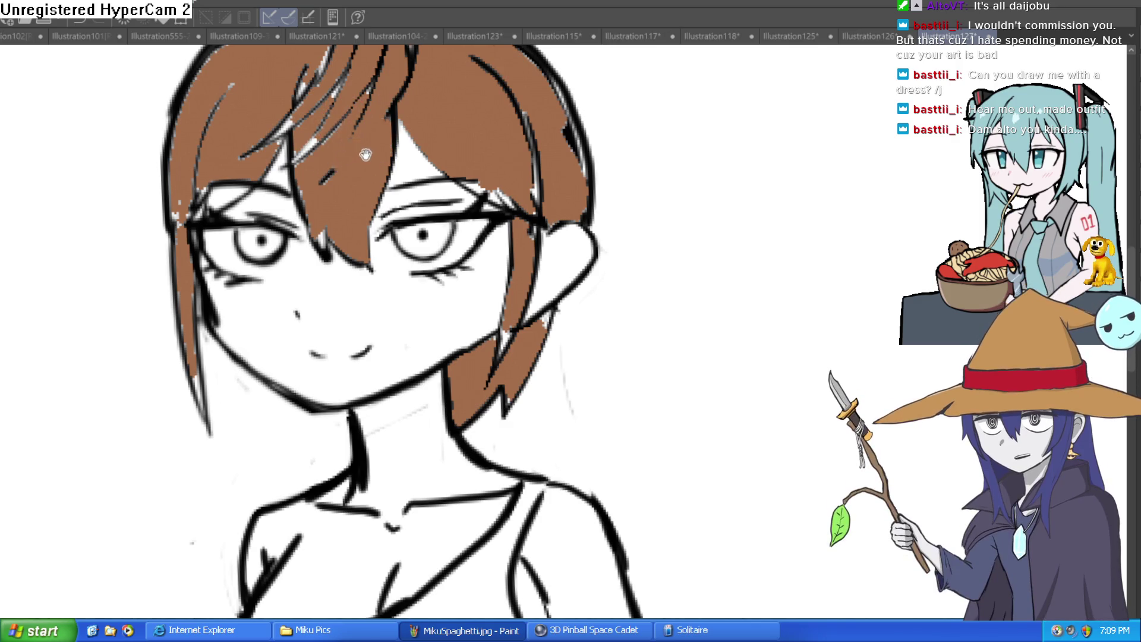
drag(365, 155, 356, 224)
drag(357, 162, 302, 225)
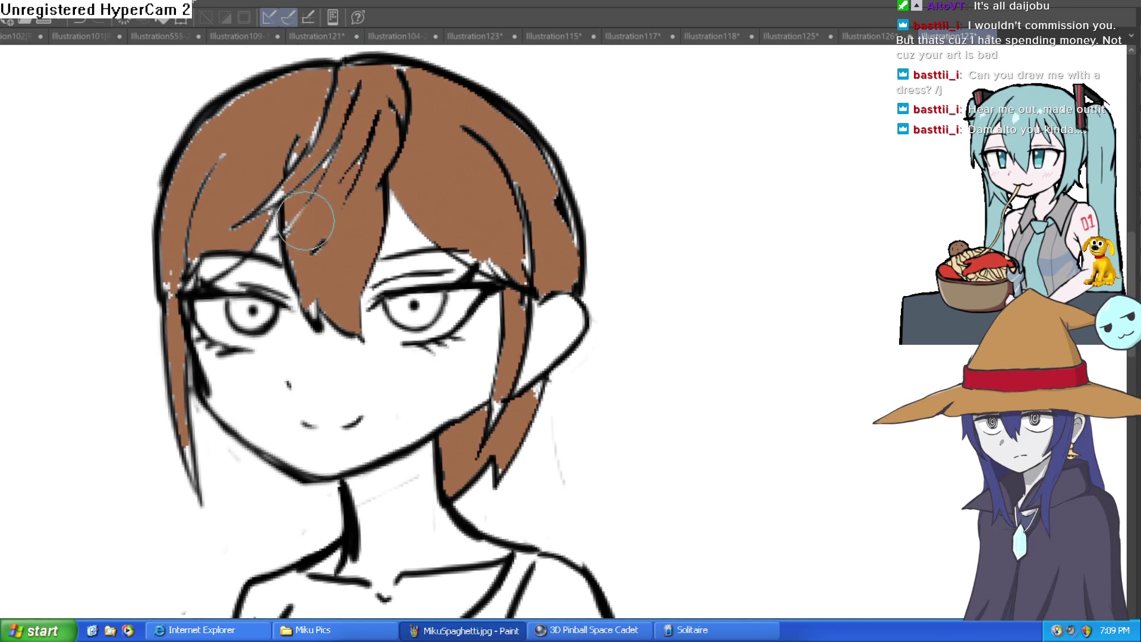
mouse_move(303, 272)
mouse_down()
mouse_move(297, 200)
mouse_move(261, 207)
mouse_move(315, 125)
mouse_move(345, 136)
mouse_move(351, 101)
mouse_move(335, 78)
mouse_up()
mouse_move(228, 131)
mouse_down()
mouse_move(268, 84)
mouse_move(416, 81)
mouse_move(371, 94)
mouse_move(315, 215)
mouse_move(404, 106)
mouse_up()
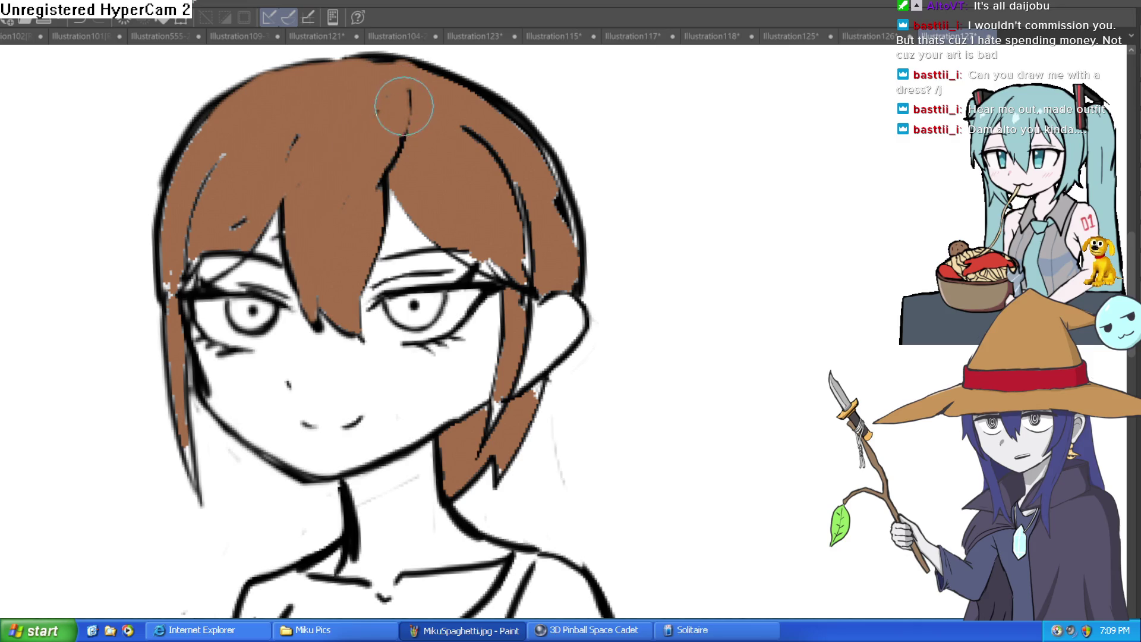
drag(228, 149, 182, 238)
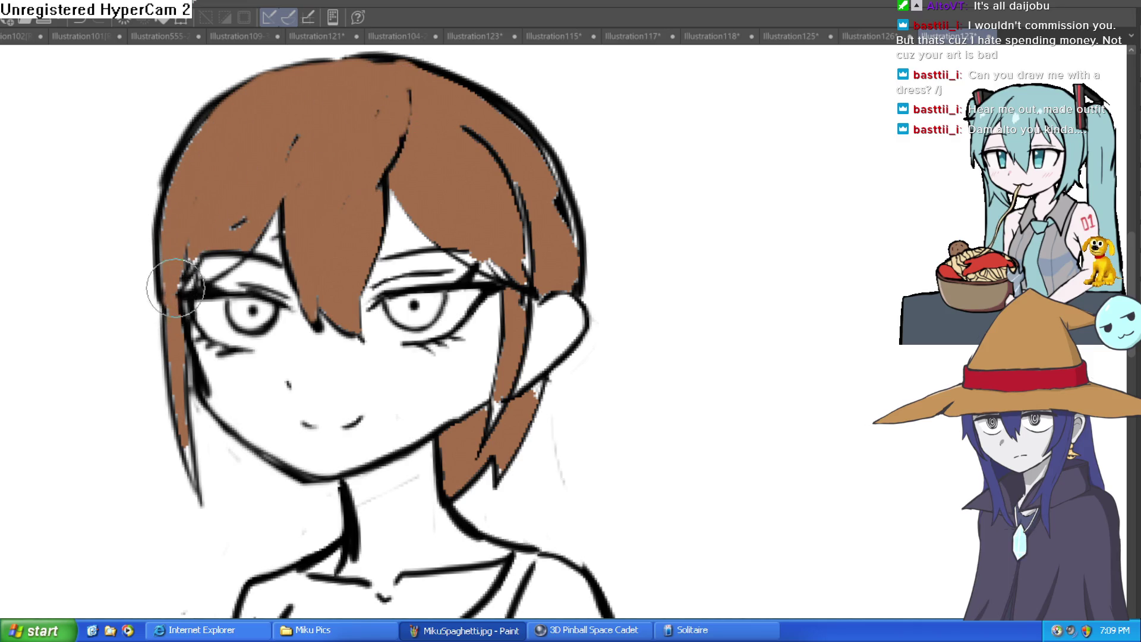
mouse_move(189, 290)
mouse_down()
mouse_move(237, 249)
mouse_move(197, 279)
mouse_up()
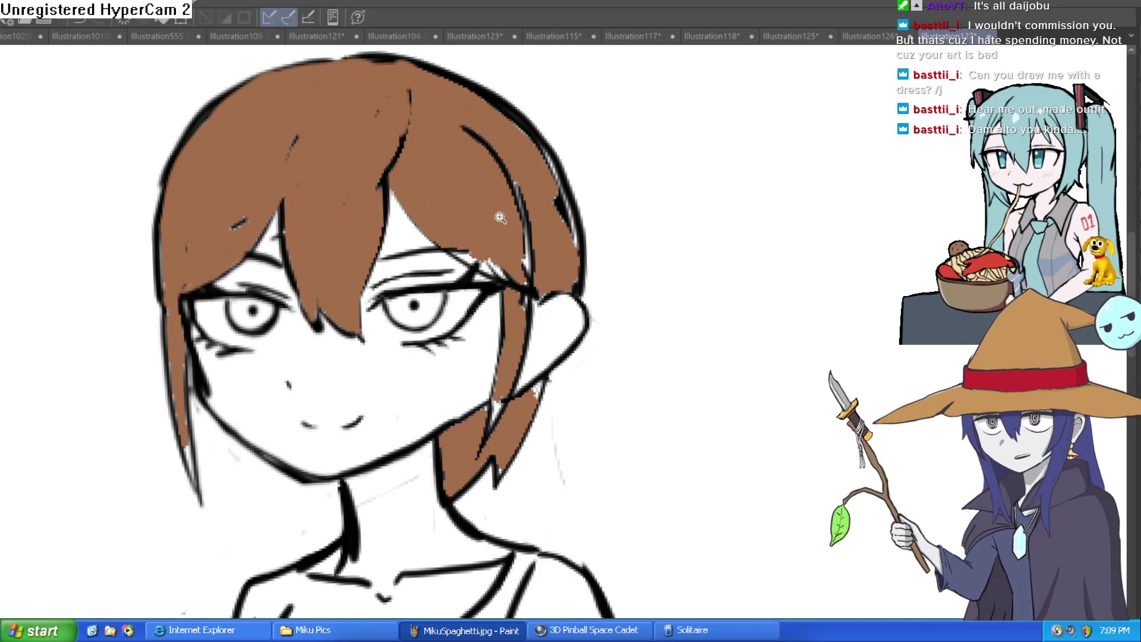
- Touch up the brown hair by the right cheek, then fill the chest and neck with skin tone
scroll(509, 218, down, 5)
scroll(523, 250, up, 5)
mouse_move(500, 333)
mouse_down()
mouse_move(536, 166)
mouse_move(517, 148)
mouse_move(475, 149)
mouse_move(523, 155)
mouse_move(563, 193)
mouse_move(542, 115)
mouse_move(500, 123)
mouse_up()
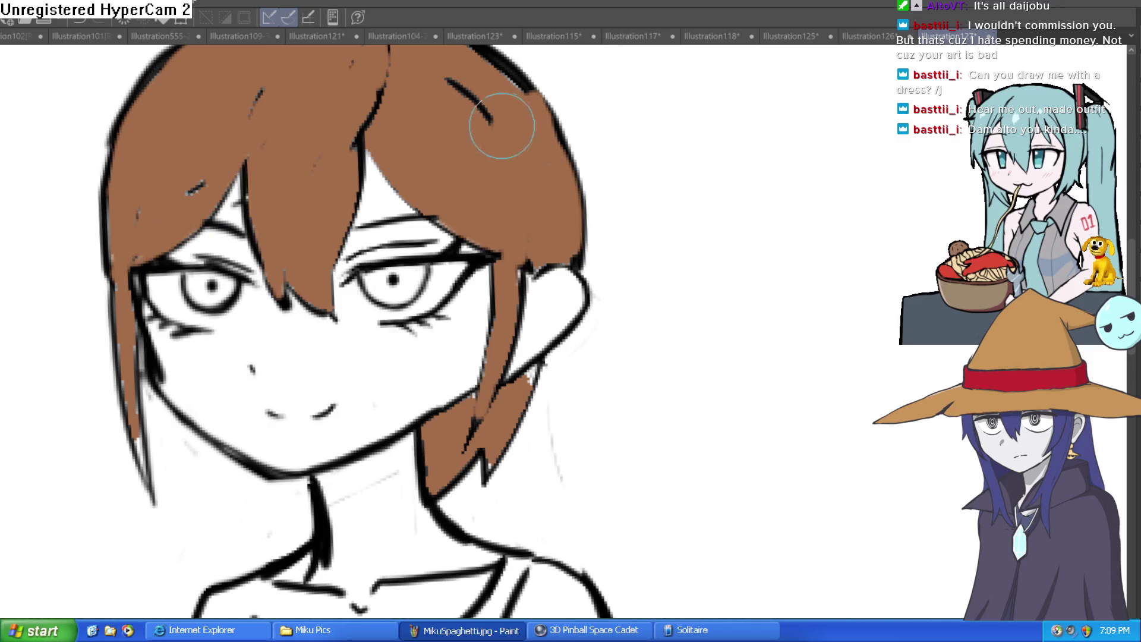
scroll(501, 124, down, 5)
scroll(590, 270, down, 2)
scroll(591, 270, up, 1)
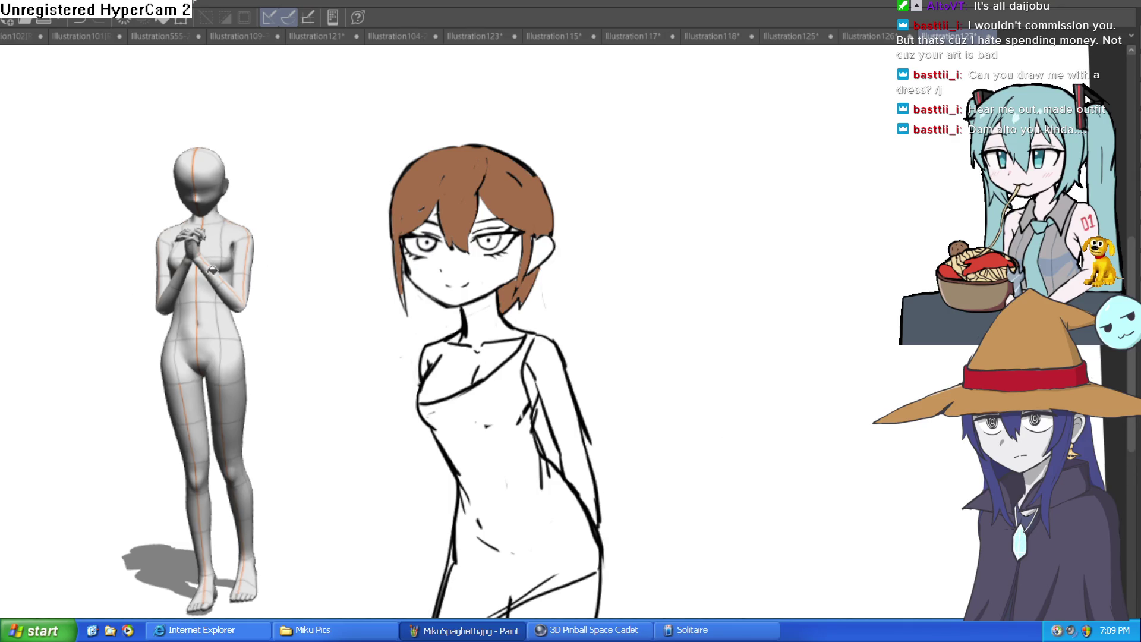
click(479, 353)
click(488, 323)
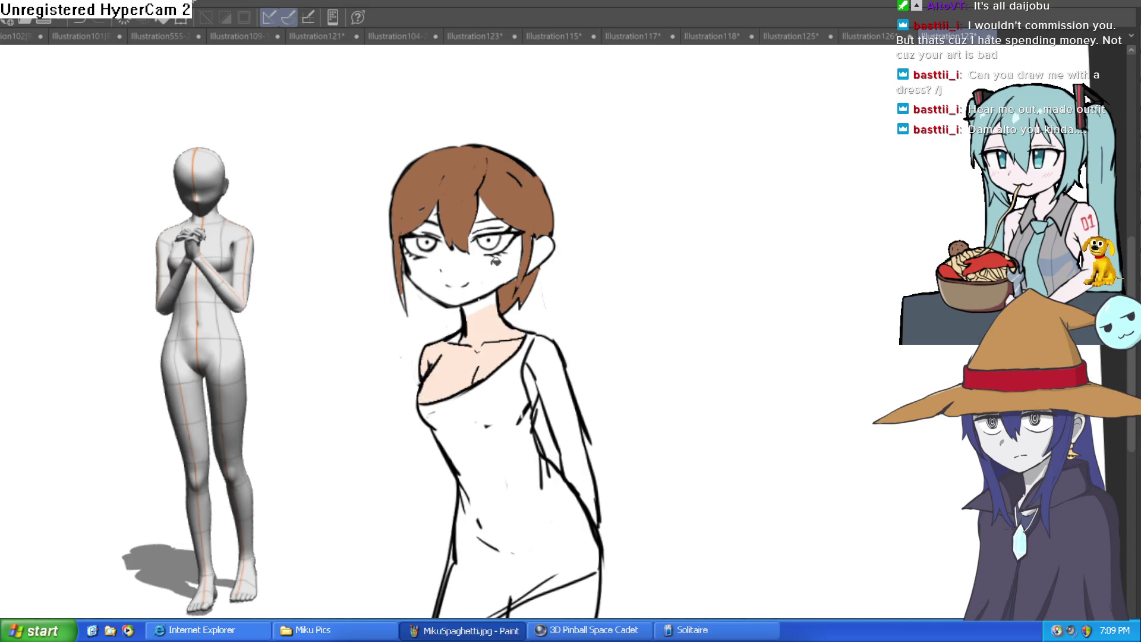
- Fill the face and the gap above the eye with skin tone
scroll(516, 265, up, 5)
click(497, 243)
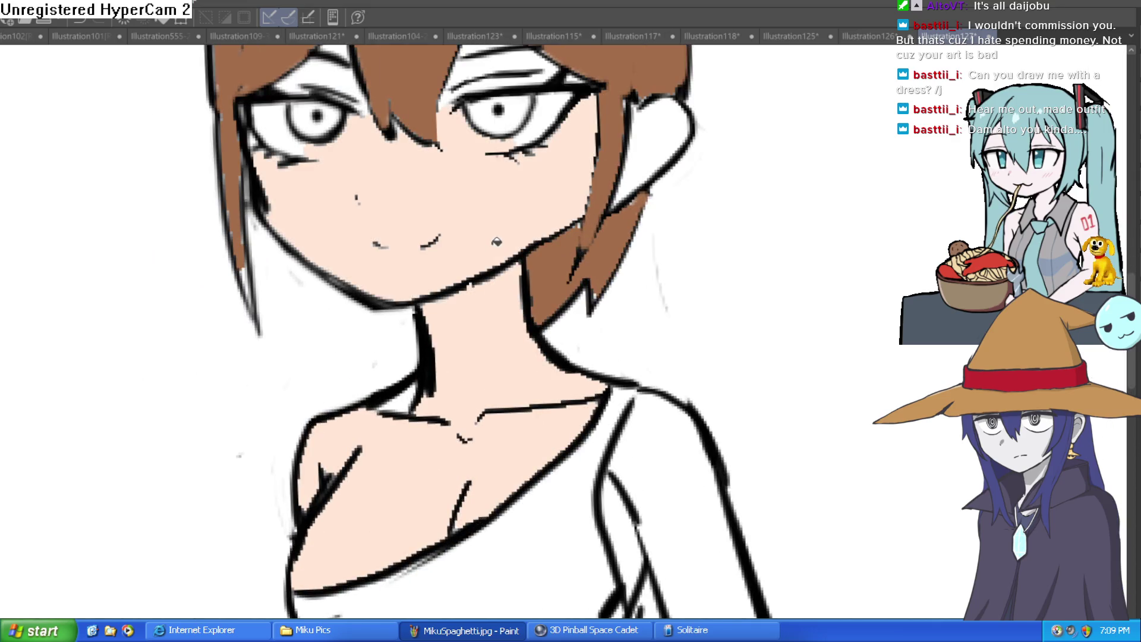
drag(574, 222, 556, 278)
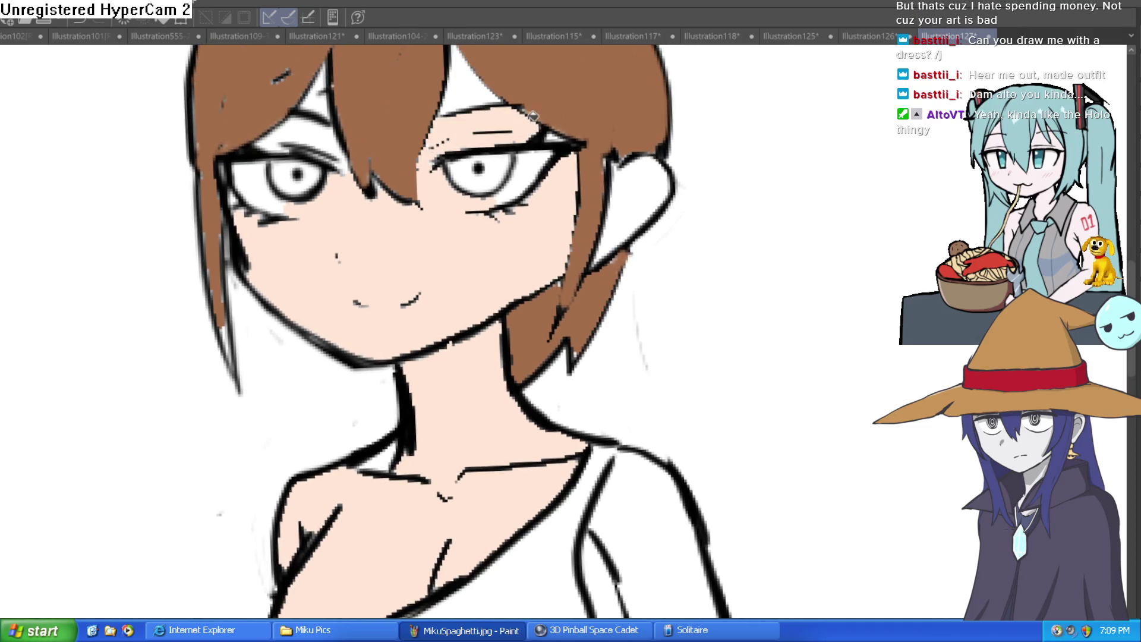
click(323, 127)
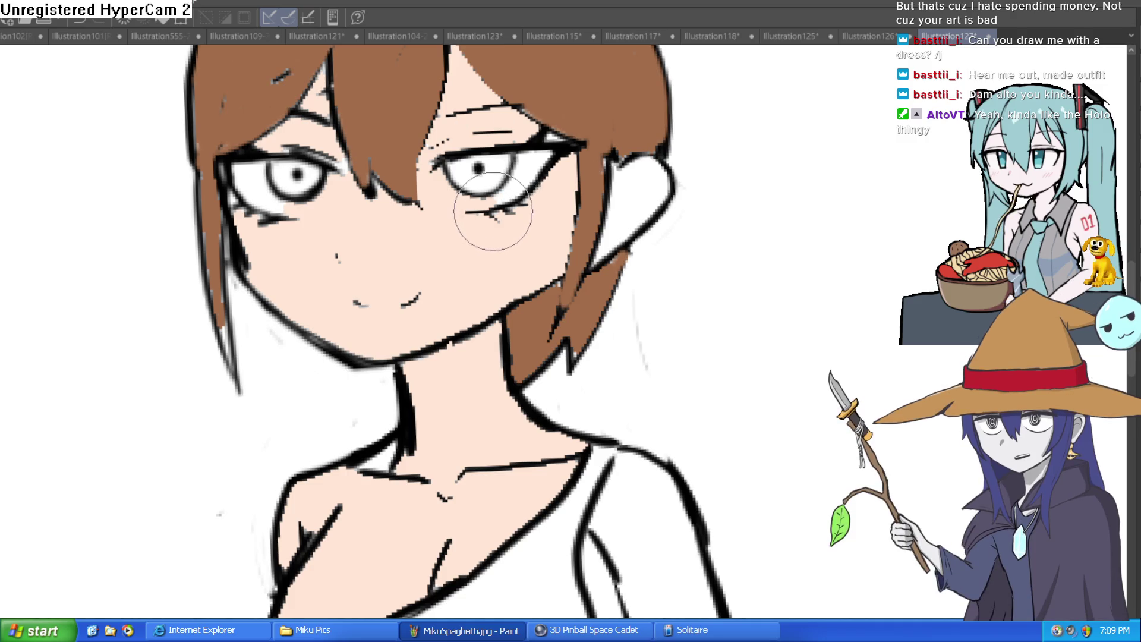
- Rotate the canvas and paint white above the eye's upper lid
mouse_move(502, 205)
mouse_down()
mouse_move(565, 196)
mouse_move(683, 268)
mouse_move(720, 238)
mouse_up()
mouse_move(738, 306)
mouse_down()
mouse_move(661, 281)
mouse_move(623, 287)
mouse_up()
scroll(675, 340, up, 5)
mouse_move(676, 341)
mouse_down()
mouse_move(604, 331)
mouse_move(581, 369)
mouse_move(658, 268)
mouse_move(688, 276)
mouse_up()
scroll(688, 277, down, 2)
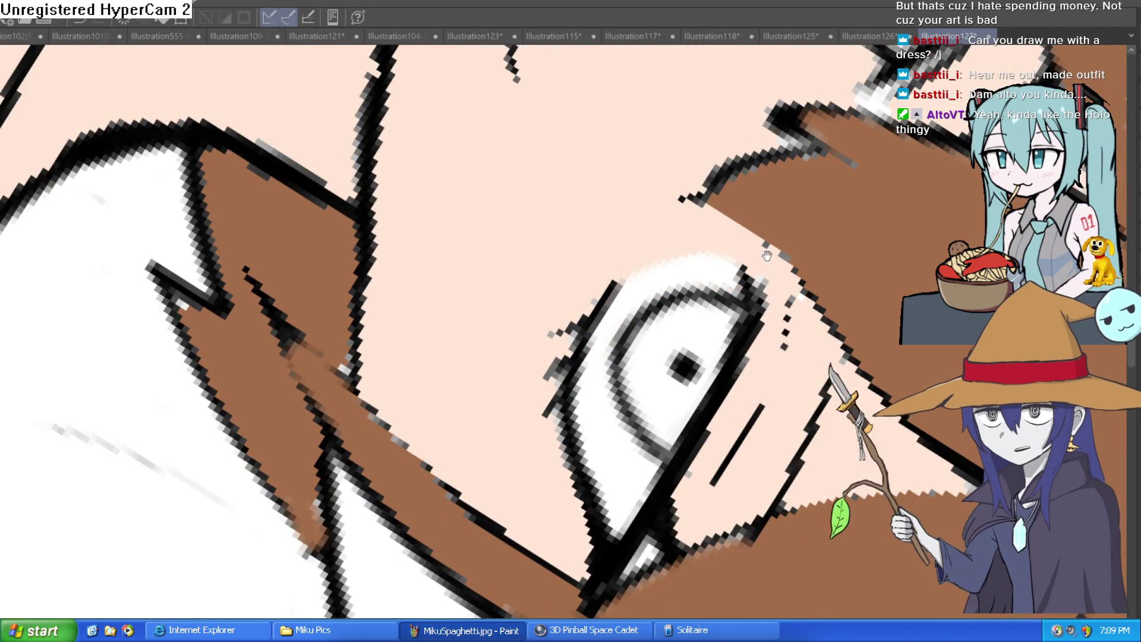
drag(625, 331, 408, 357)
mouse_move(471, 217)
mouse_down()
mouse_move(594, 267)
mouse_move(810, 321)
mouse_move(698, 232)
mouse_up()
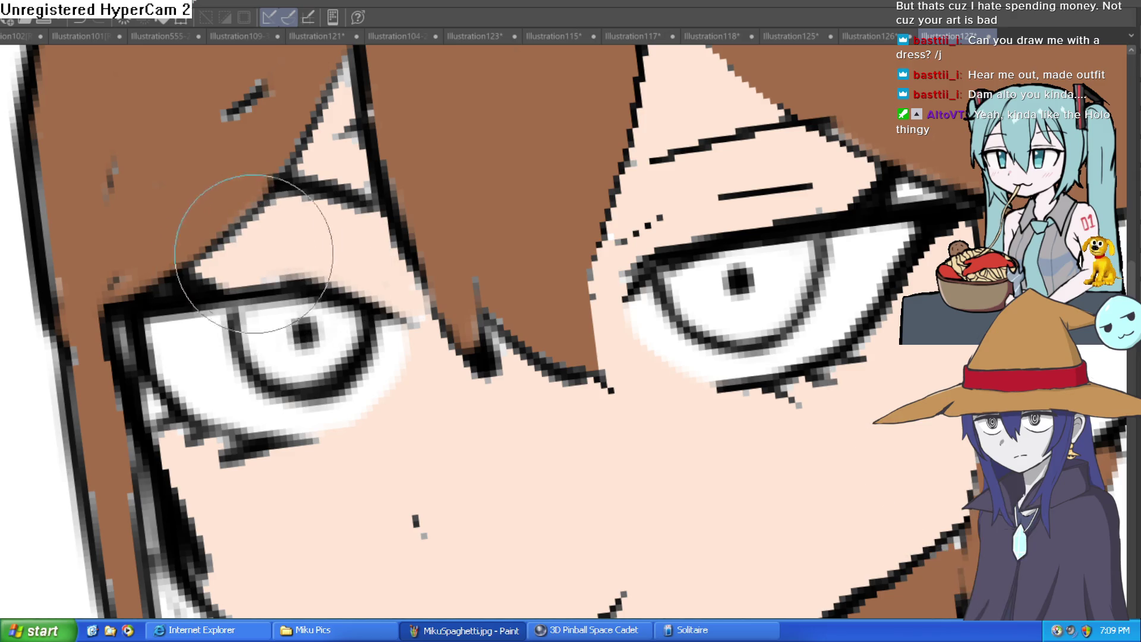
- Fill the sleeve area and both legs with skin colour
mouse_move(862, 169)
mouse_down()
mouse_move(672, 232)
mouse_move(713, 268)
mouse_move(744, 244)
mouse_up()
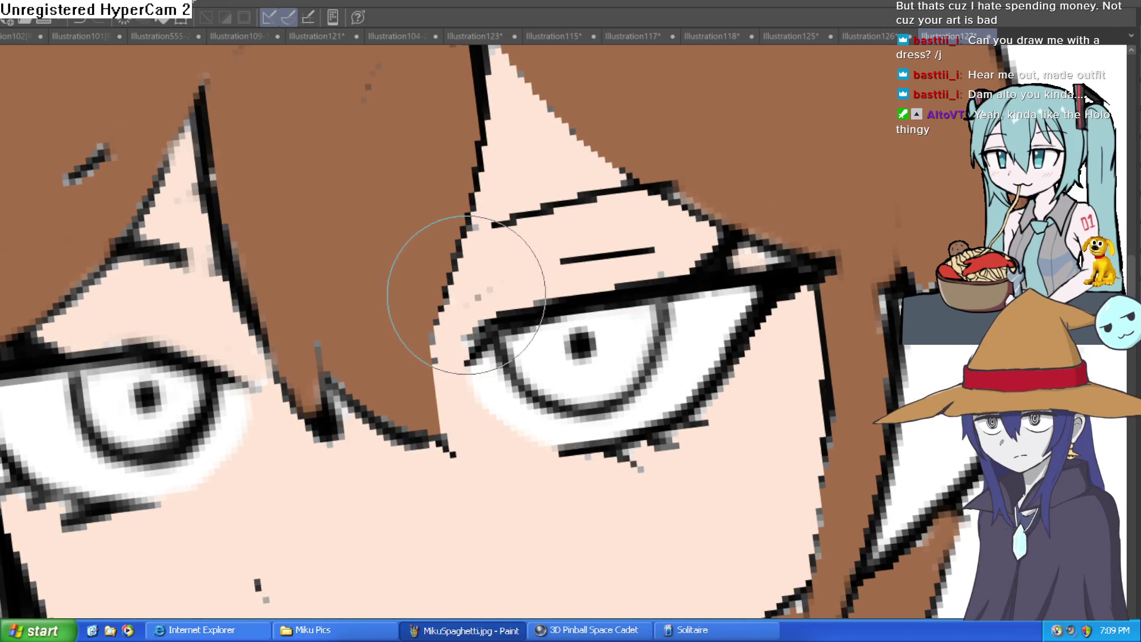
scroll(604, 306, down, 5)
drag(712, 327, 688, 247)
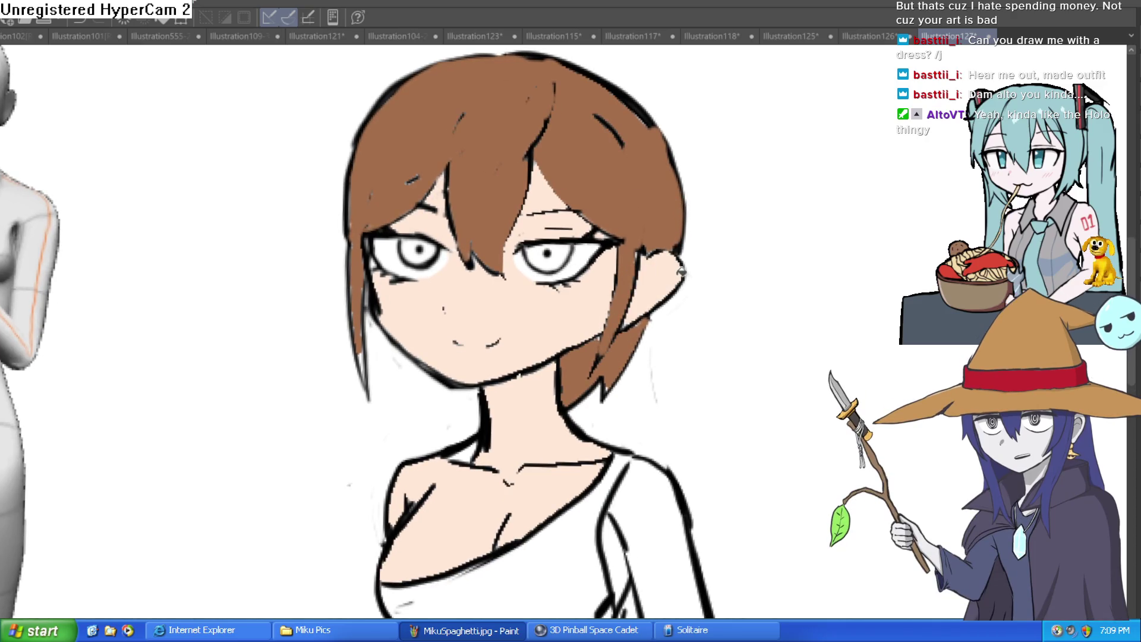
scroll(681, 271, down, 2)
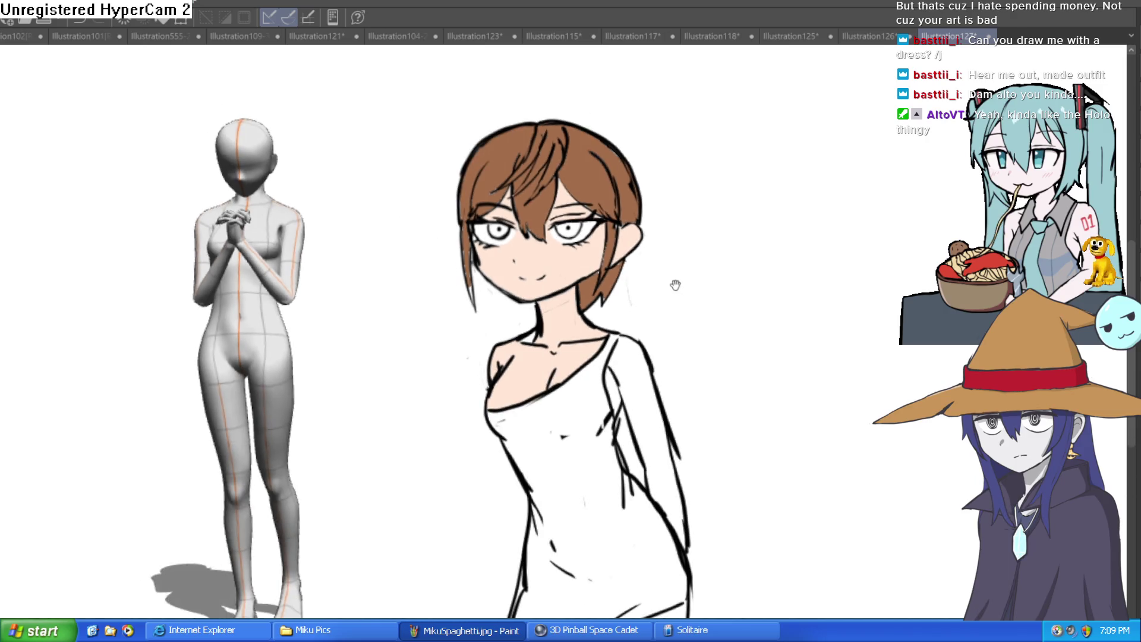
scroll(754, 259, up, 2)
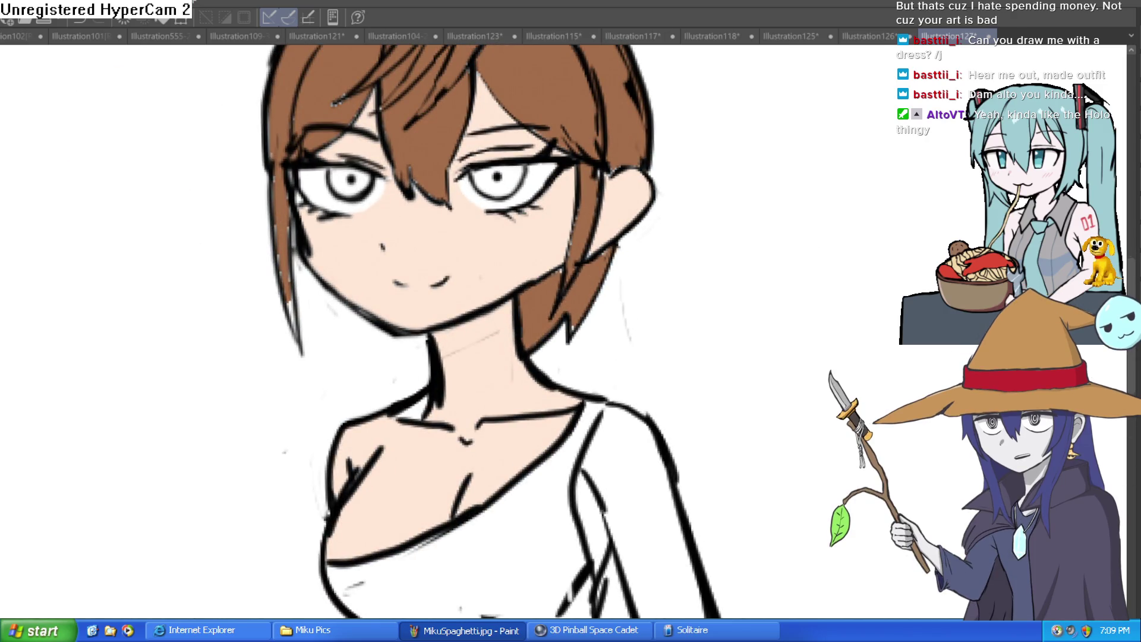
scroll(458, 366, down, 3)
scroll(567, 259, down, 2)
mouse_move(567, 260)
mouse_down()
mouse_move(496, 207)
mouse_move(473, 165)
mouse_up()
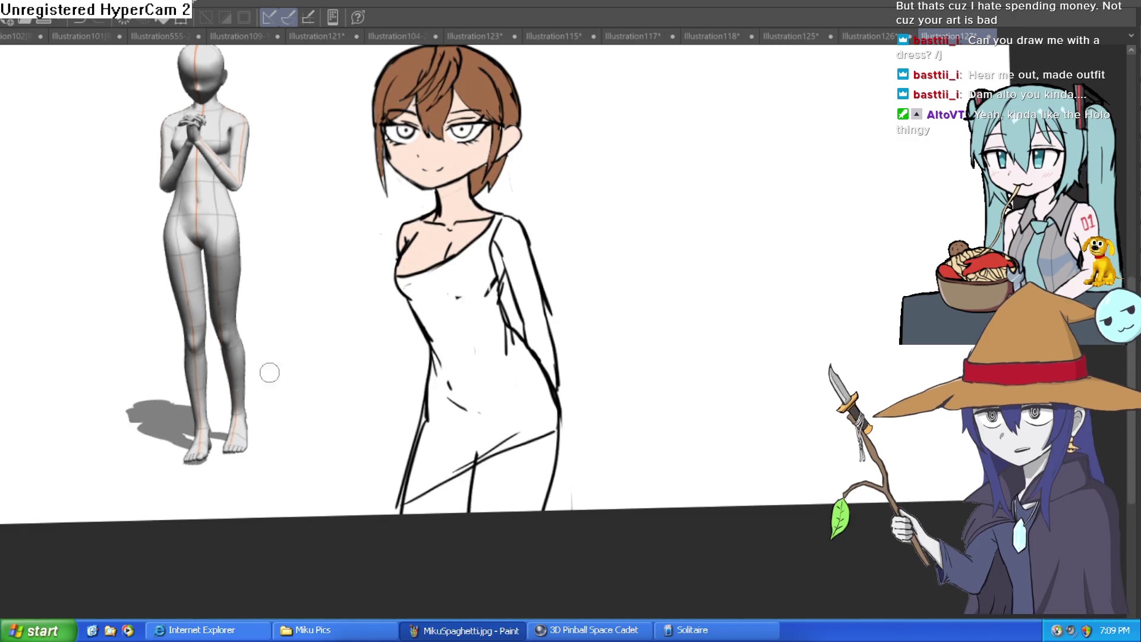
click(531, 267)
click(517, 485)
click(460, 490)
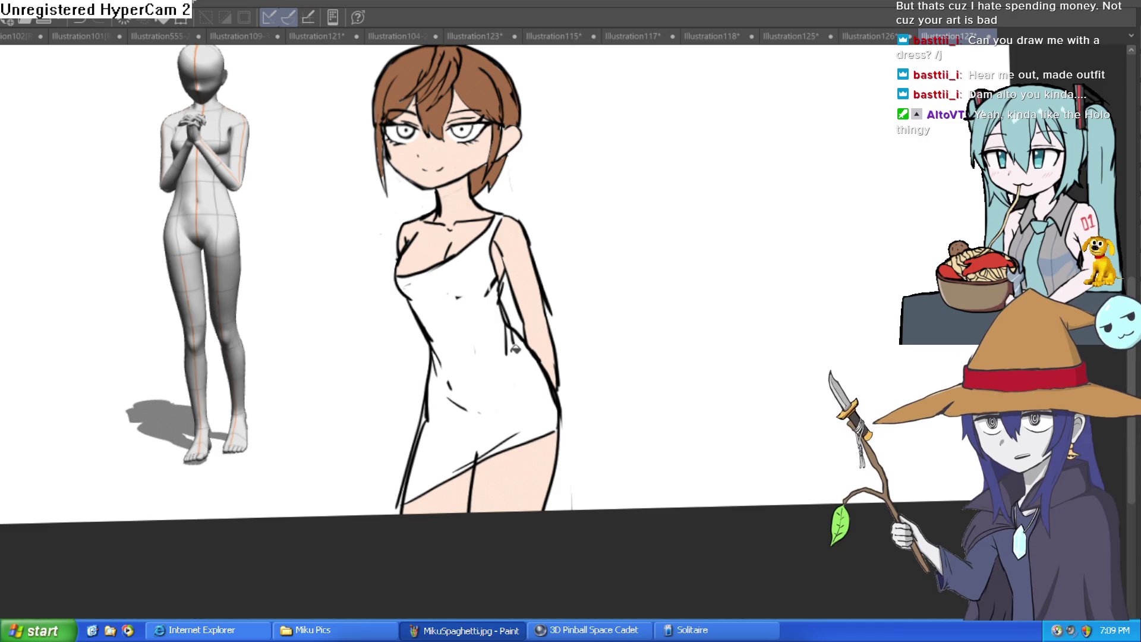
- Fill the dress dark red, replacing an initial brighter red fill
click(517, 350)
key(ctrl+z)
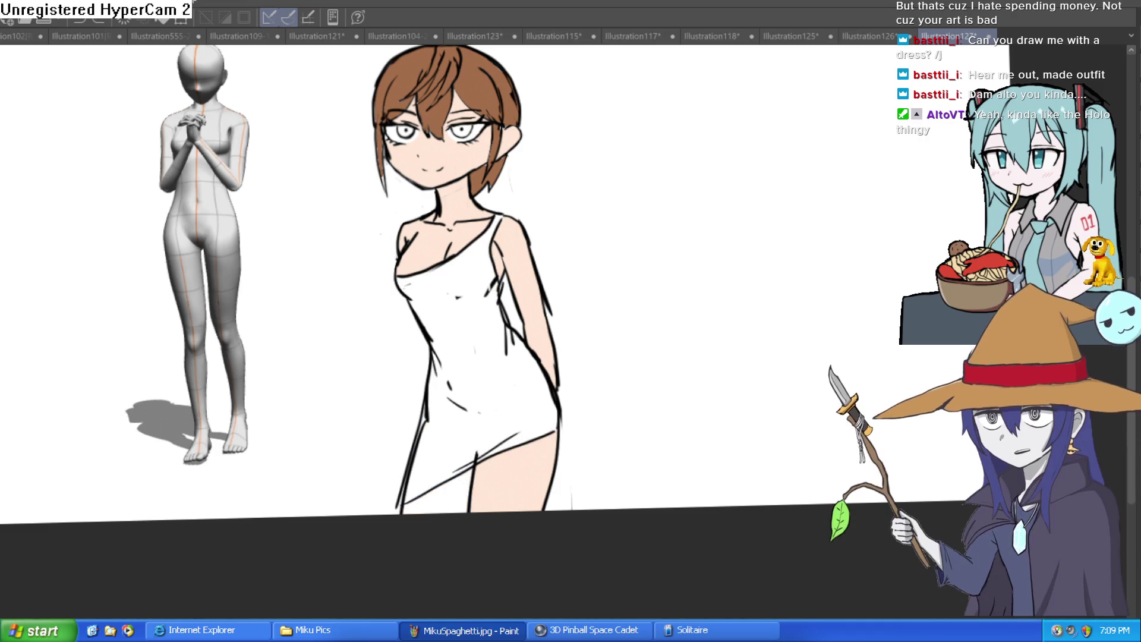
click(487, 281)
- Thicken the chest and right-side dress outlines and cover the white gap at the hem
scroll(402, 276, up, 5)
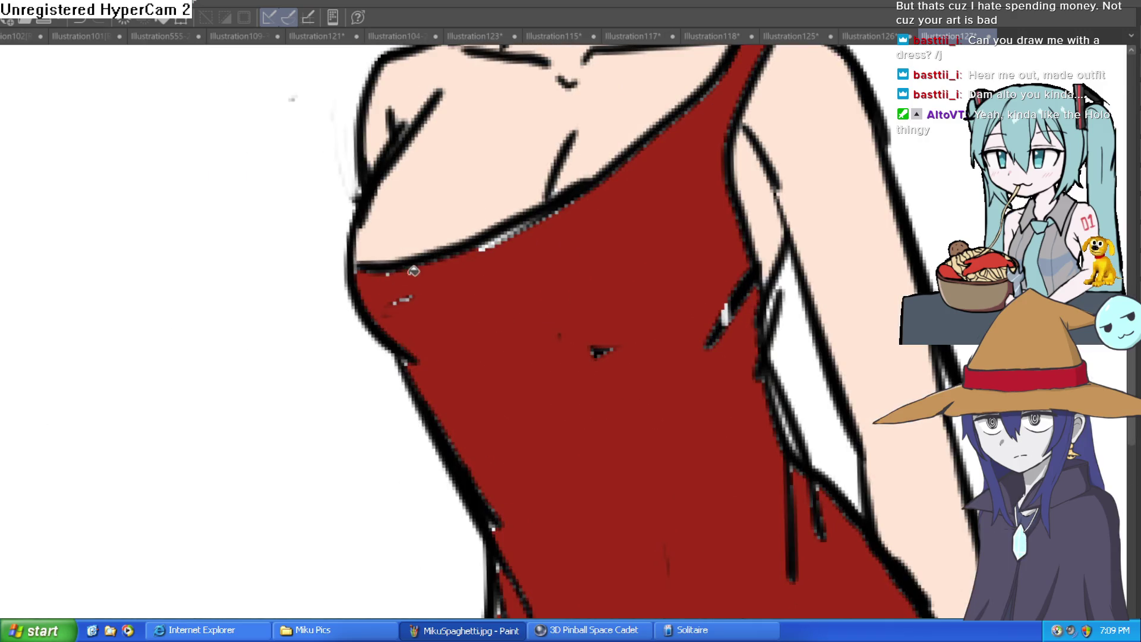
drag(458, 259, 555, 220)
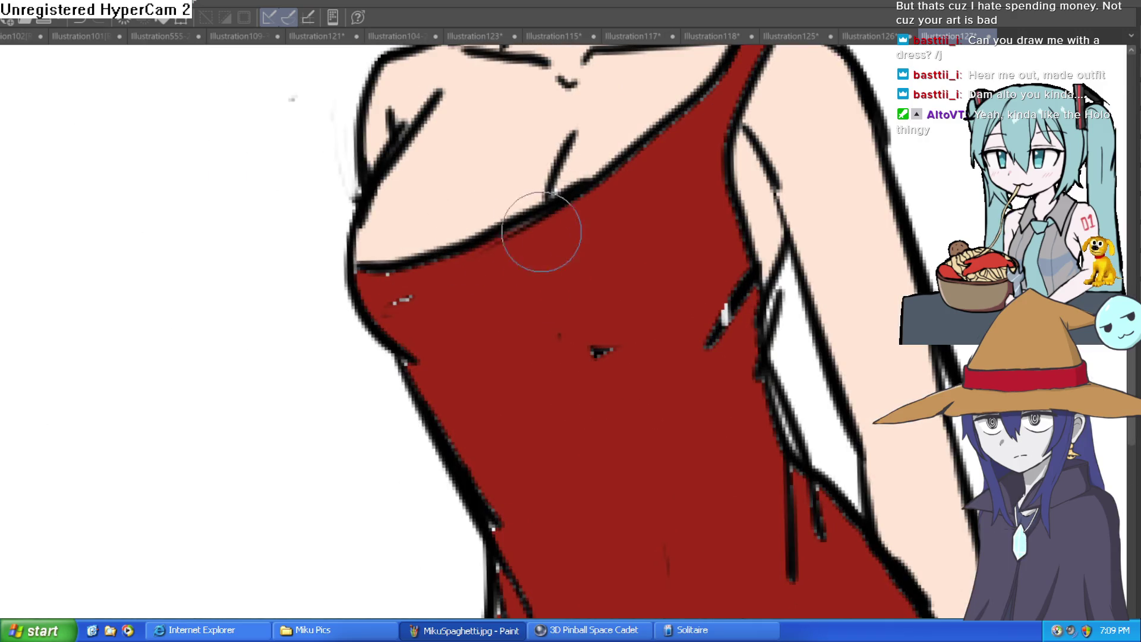
drag(707, 343, 722, 320)
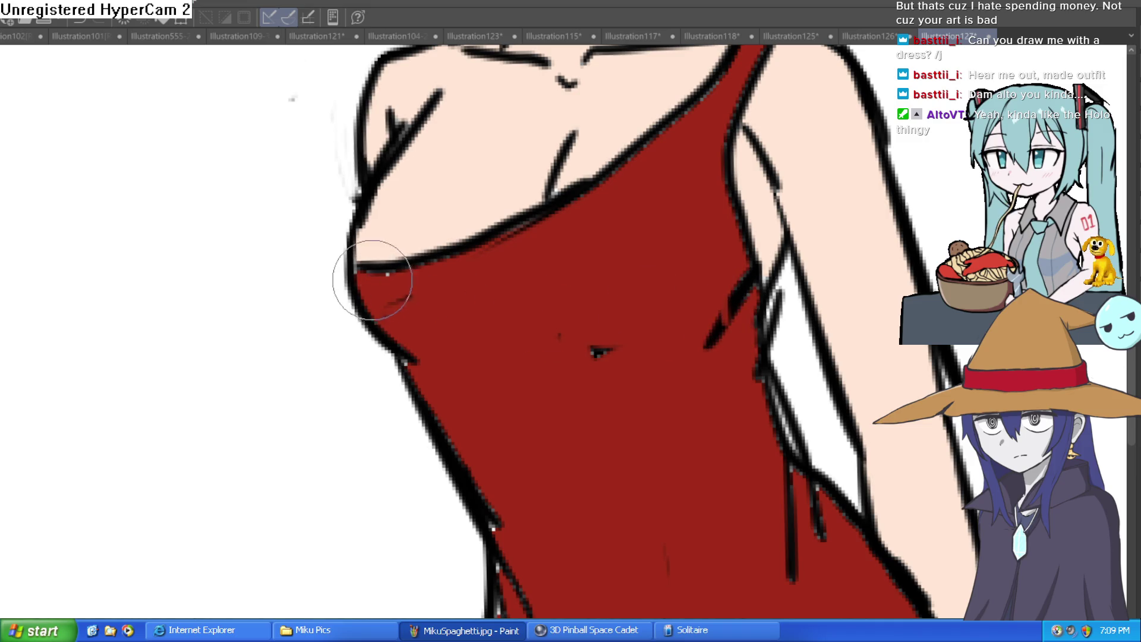
mouse_move(488, 457)
mouse_down()
mouse_move(472, 310)
mouse_move(491, 466)
mouse_move(484, 272)
mouse_move(566, 242)
mouse_up()
drag(586, 483, 597, 473)
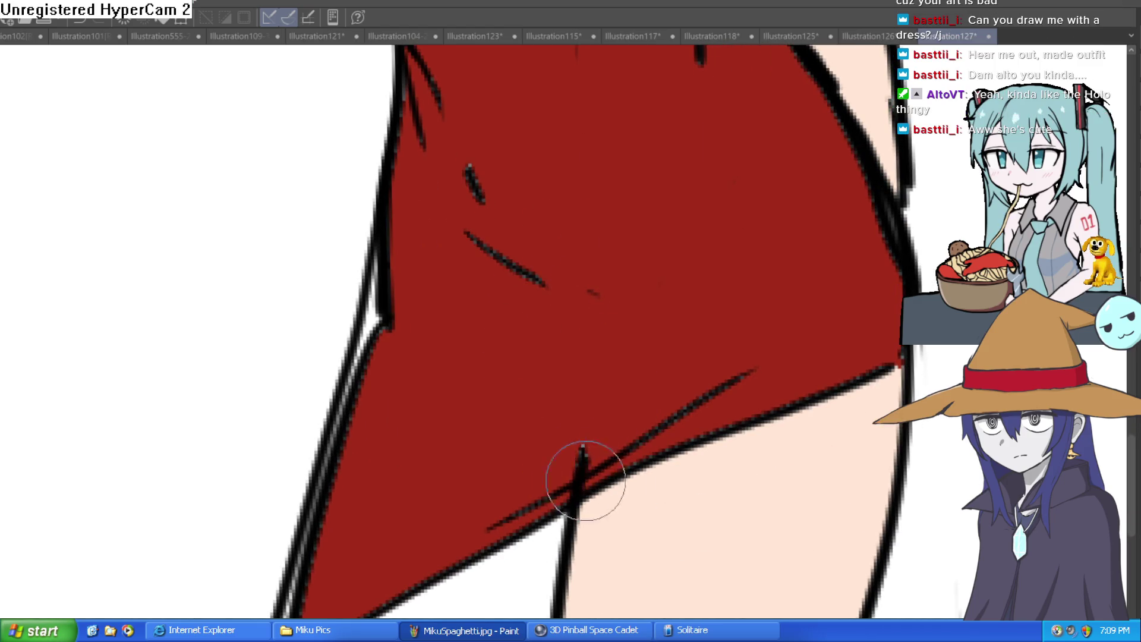
scroll(505, 281, down, 8)
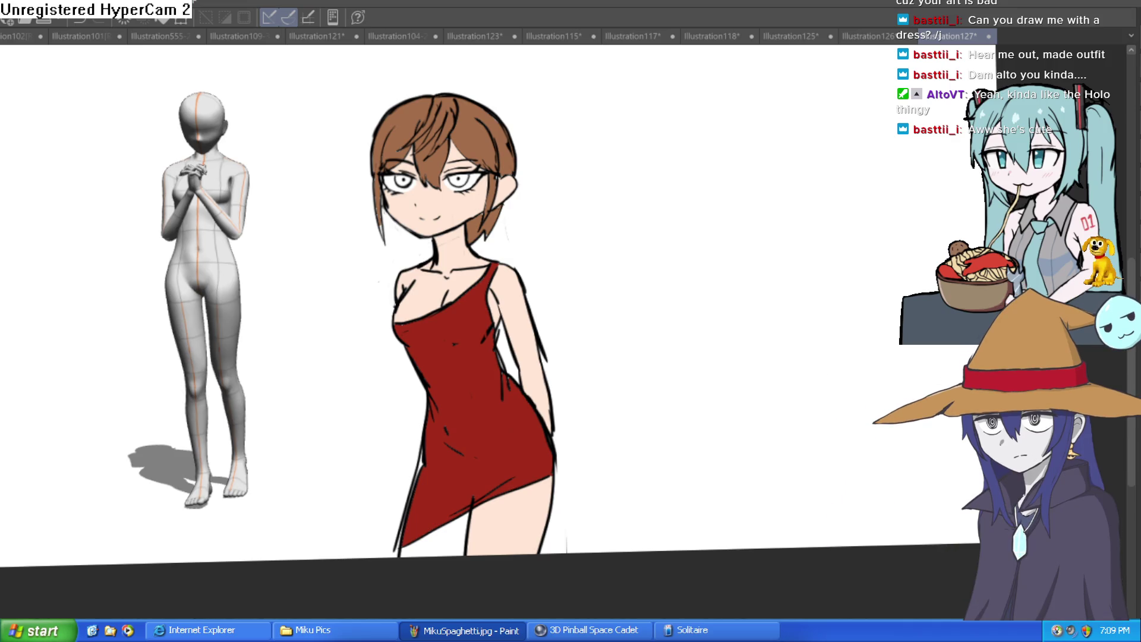
scroll(555, 247, up, 5)
- Bucket-fill both irises green
alt+click(462, 247)
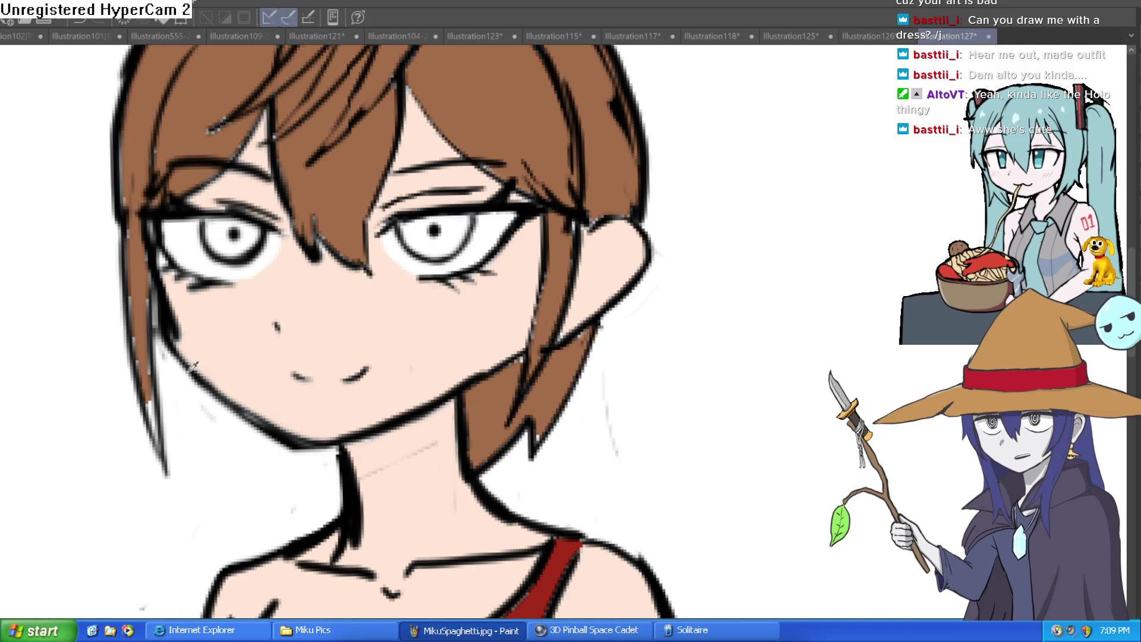
click(461, 222)
click(236, 244)
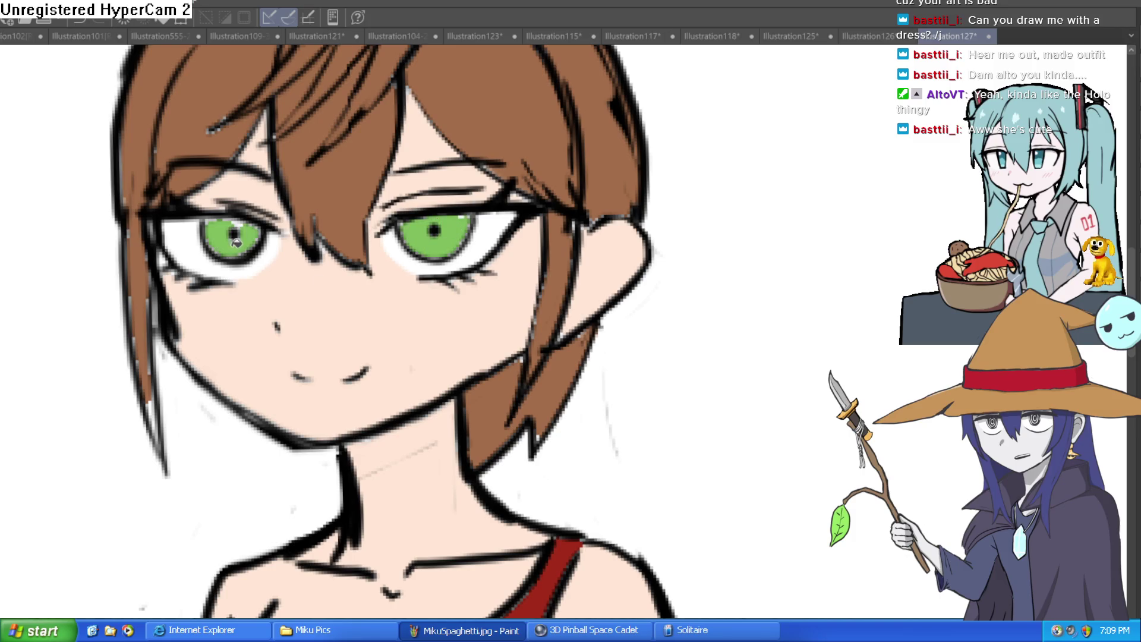
- Outline the left and right irises in dark green with the brush
key(b)
scroll(221, 222, up, 5)
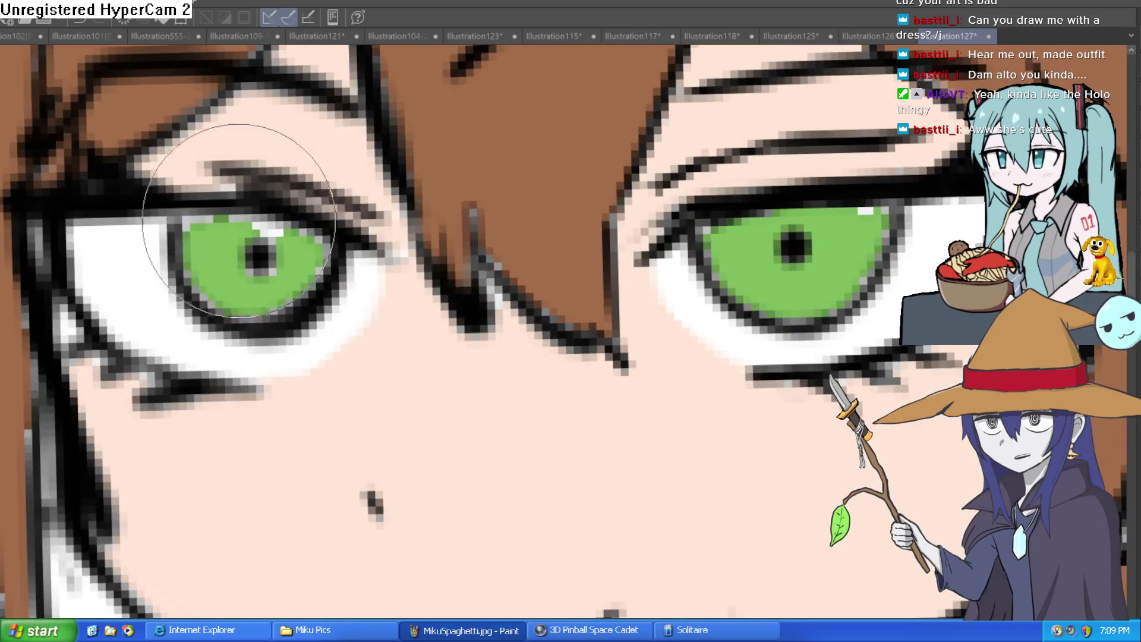
drag(172, 220, 250, 318)
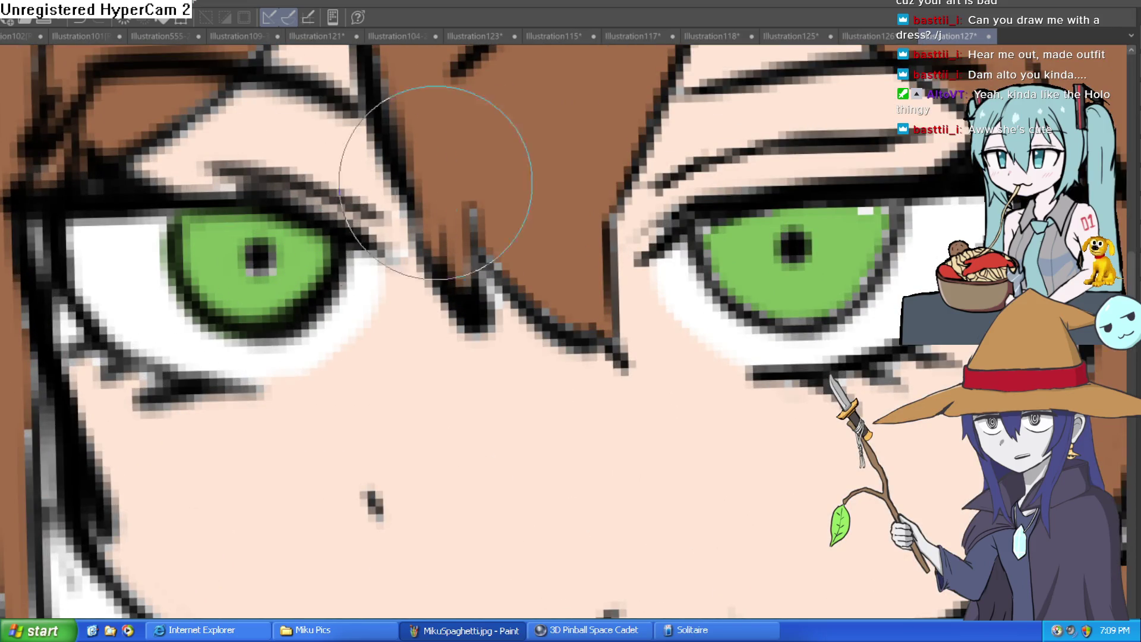
drag(715, 240, 857, 214)
mouse_move(869, 302)
mouse_down()
mouse_move(819, 291)
mouse_move(801, 306)
mouse_move(789, 294)
mouse_up()
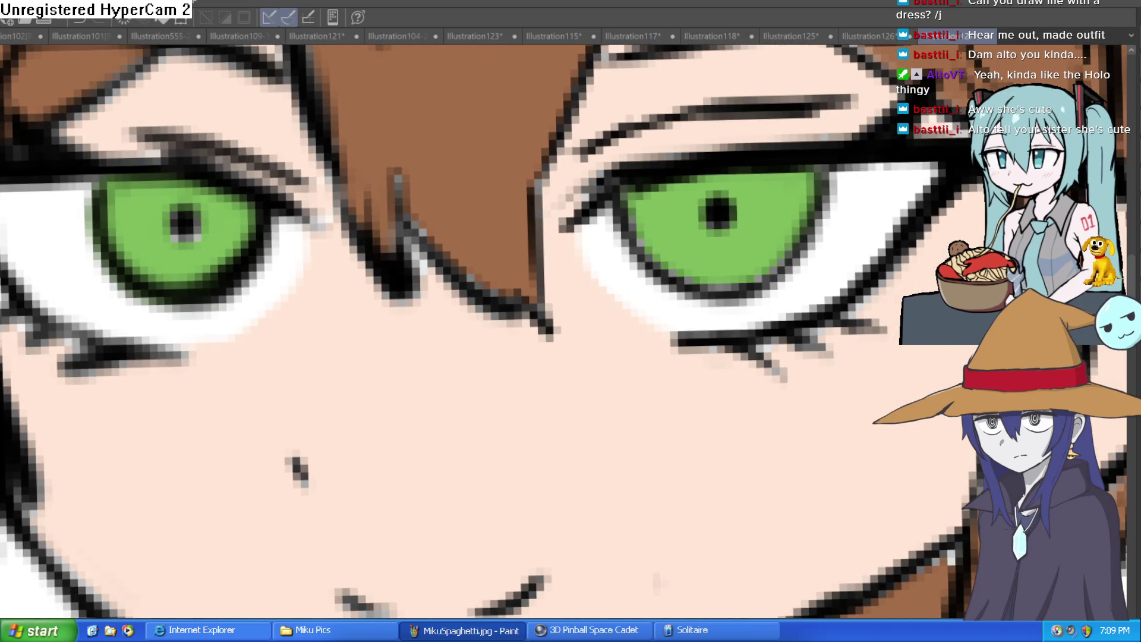
- Dab three light-green highlights and one white highlight into each iris
click(142, 252)
click(172, 263)
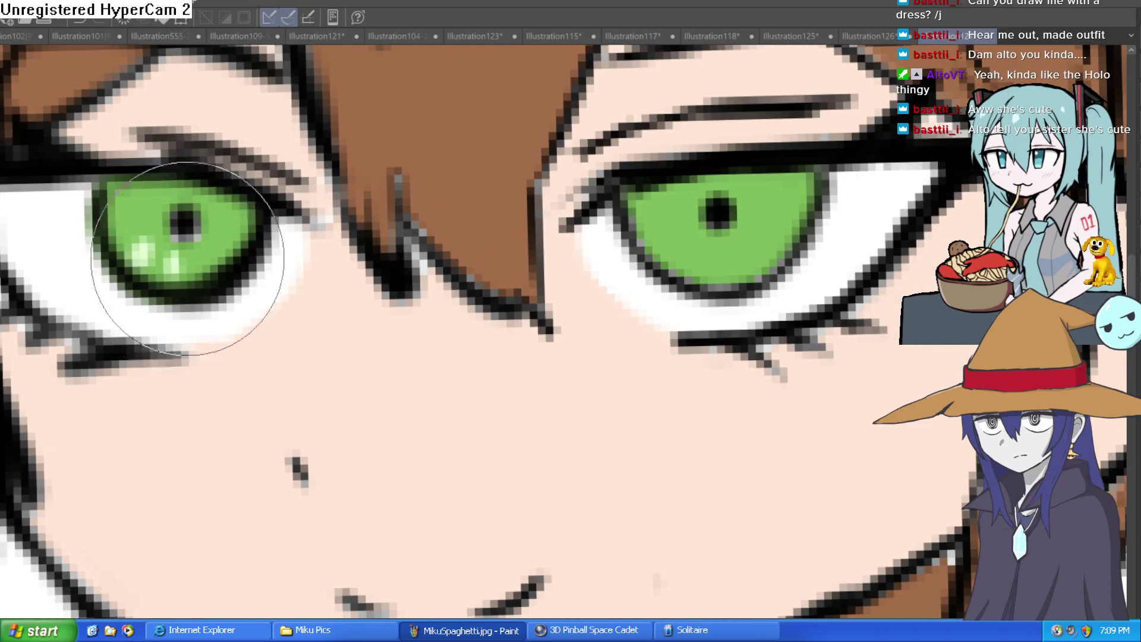
click(205, 251)
click(675, 243)
click(711, 253)
click(753, 232)
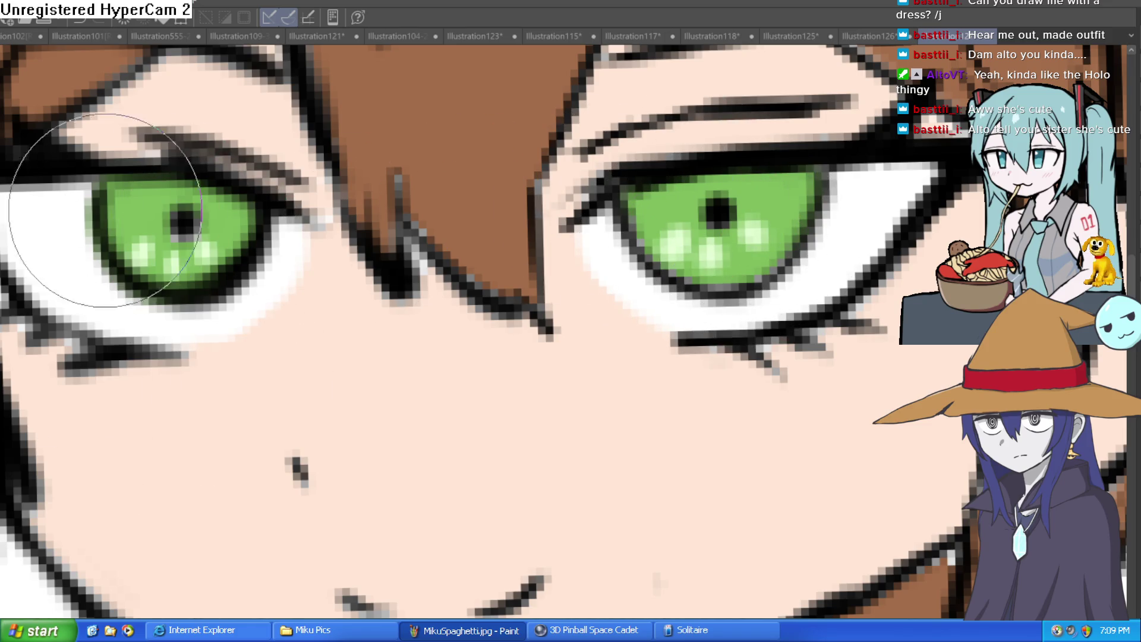
click(123, 202)
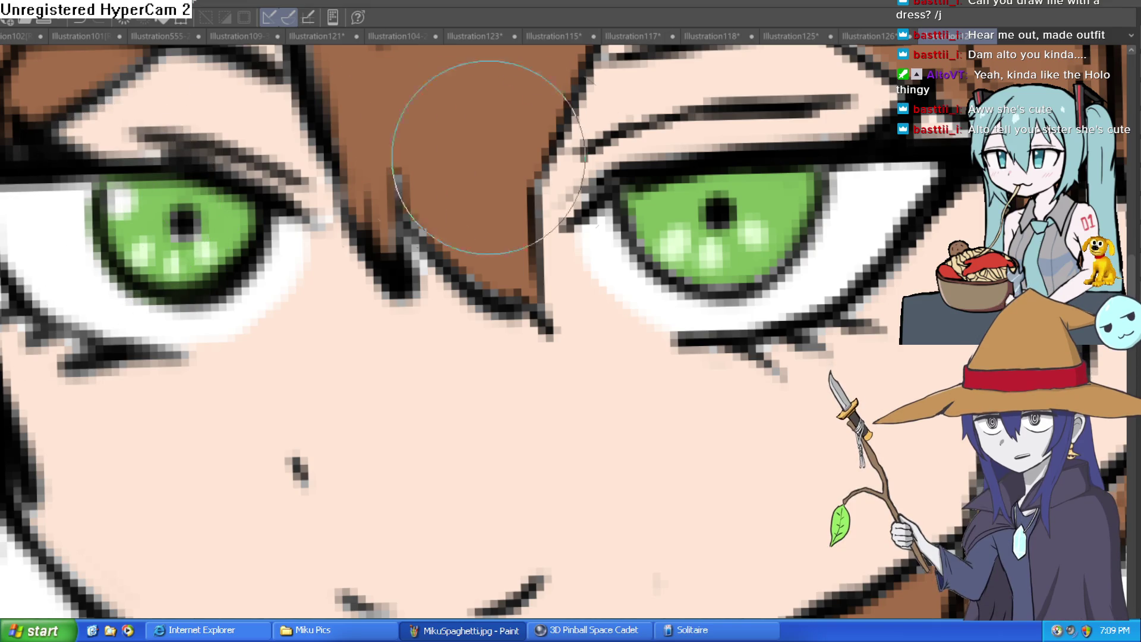
click(643, 205)
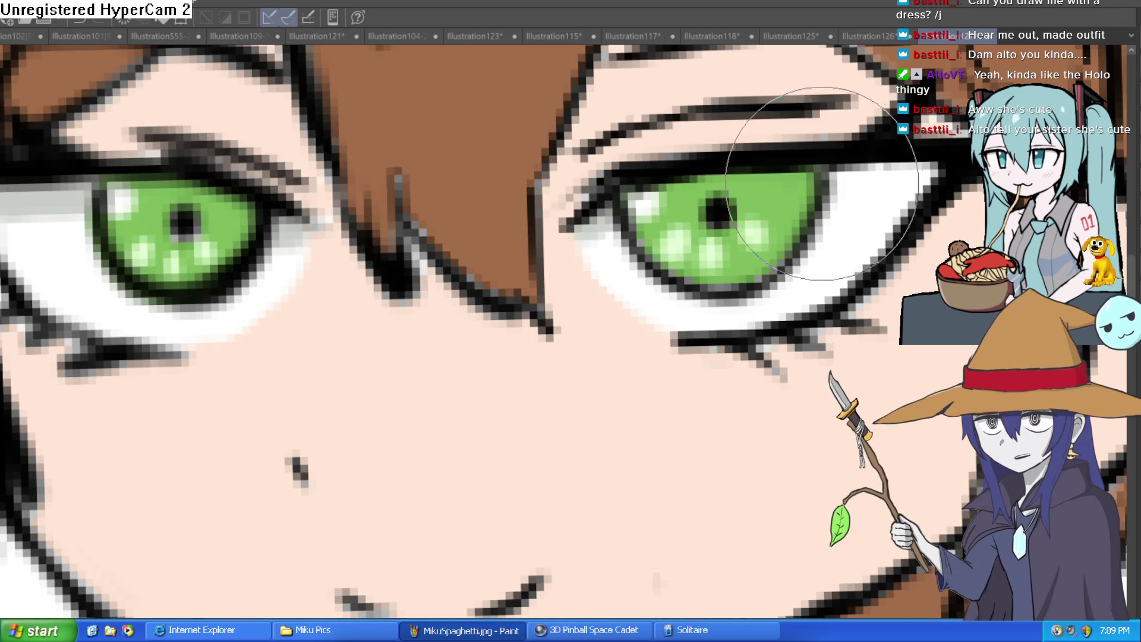
- Paint a small white highlight on the nose
scroll(959, 205, right, 3)
drag(844, 352, 720, 322)
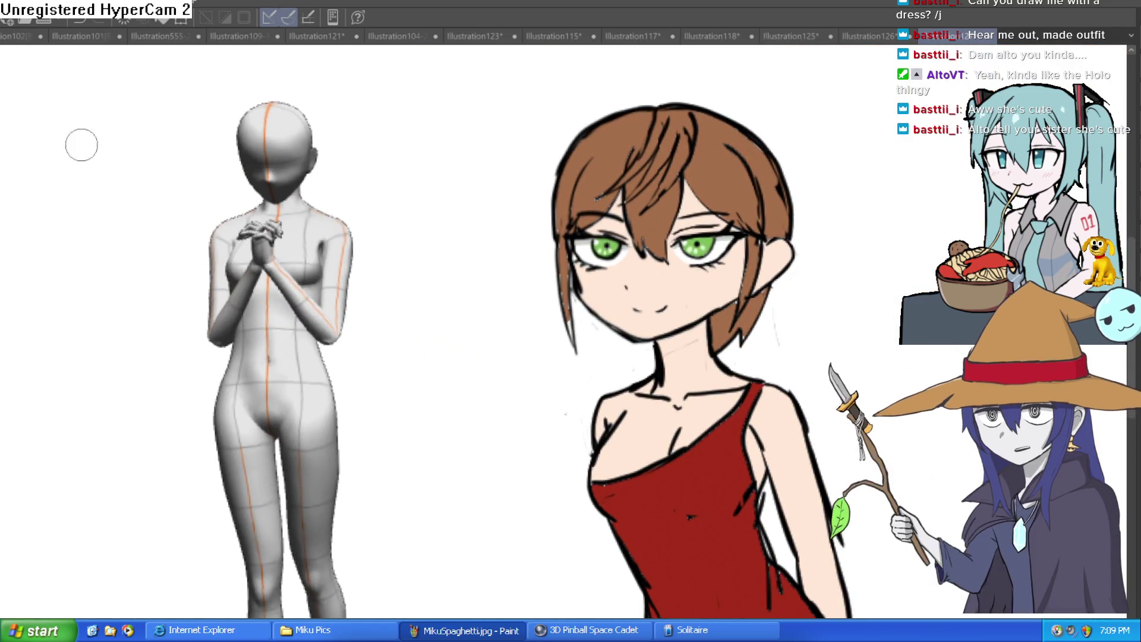
scroll(654, 273, up, 5)
drag(520, 312, 525, 297)
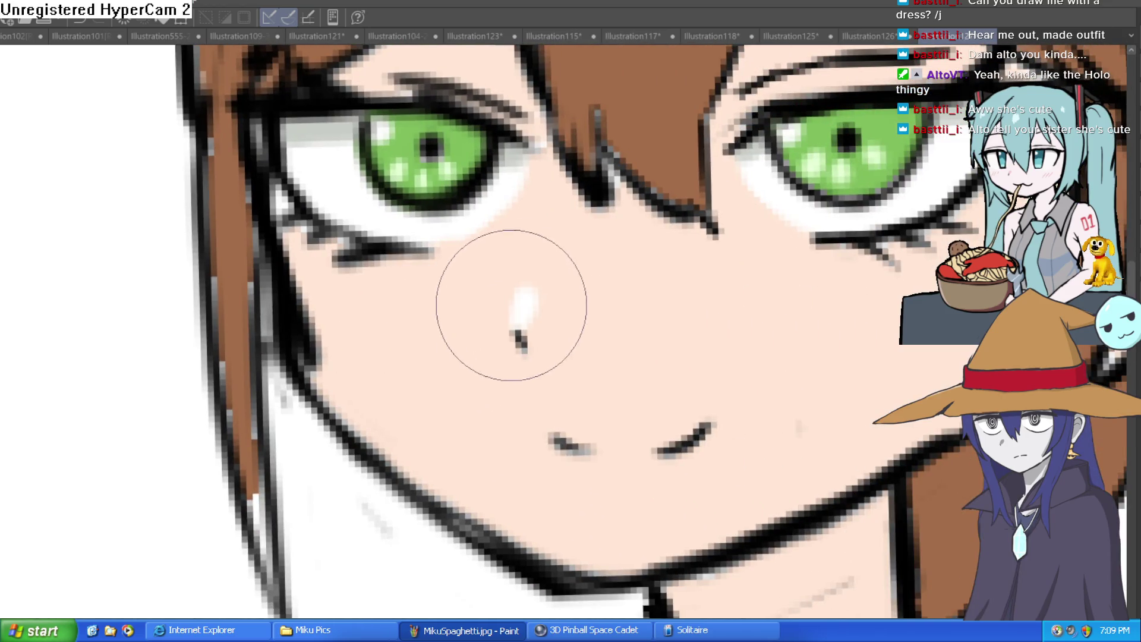
scroll(665, 313, down, 5)
mouse_move(679, 308)
mouse_down()
mouse_move(668, 262)
mouse_move(645, 331)
mouse_up()
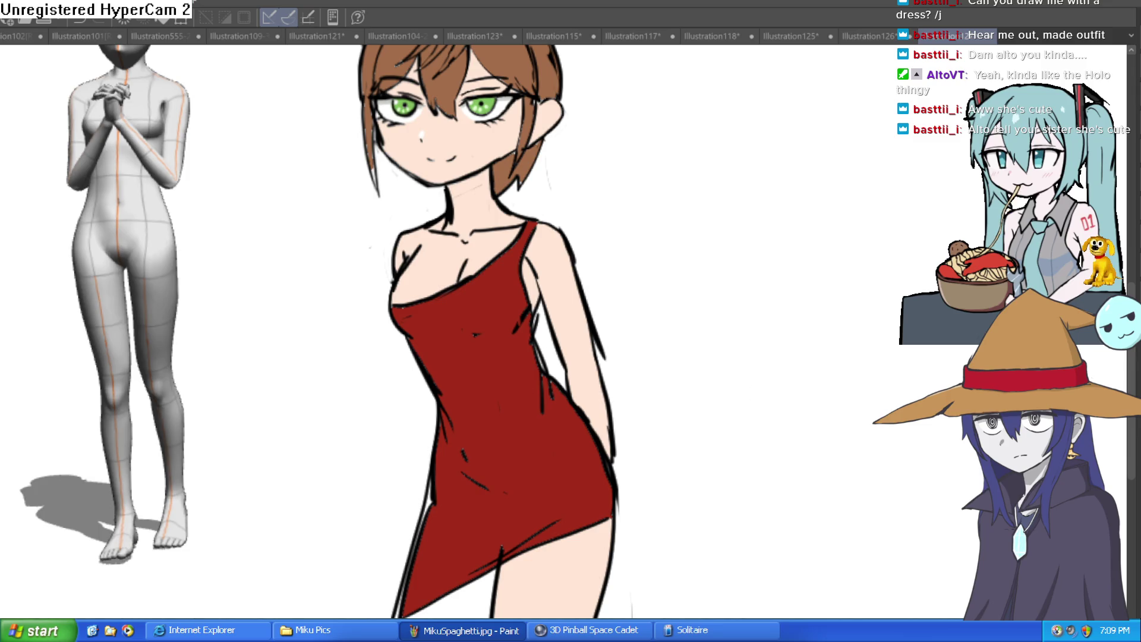
- Fill a darker red shading band across the dress chest
drag(98, 222, 438, 327)
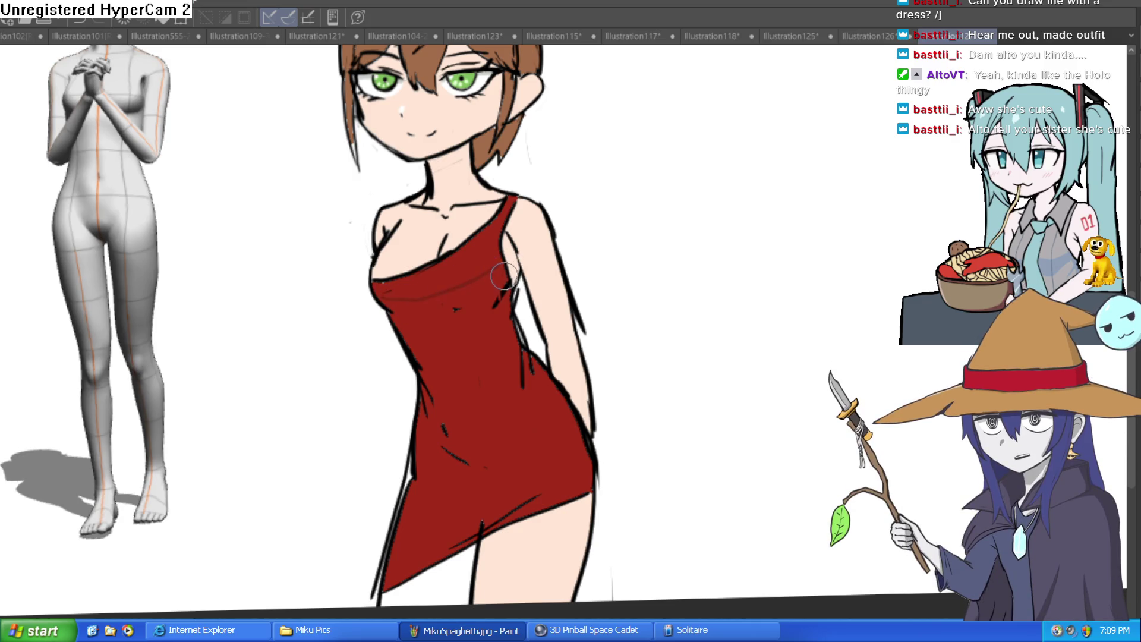
scroll(506, 279, up, 1)
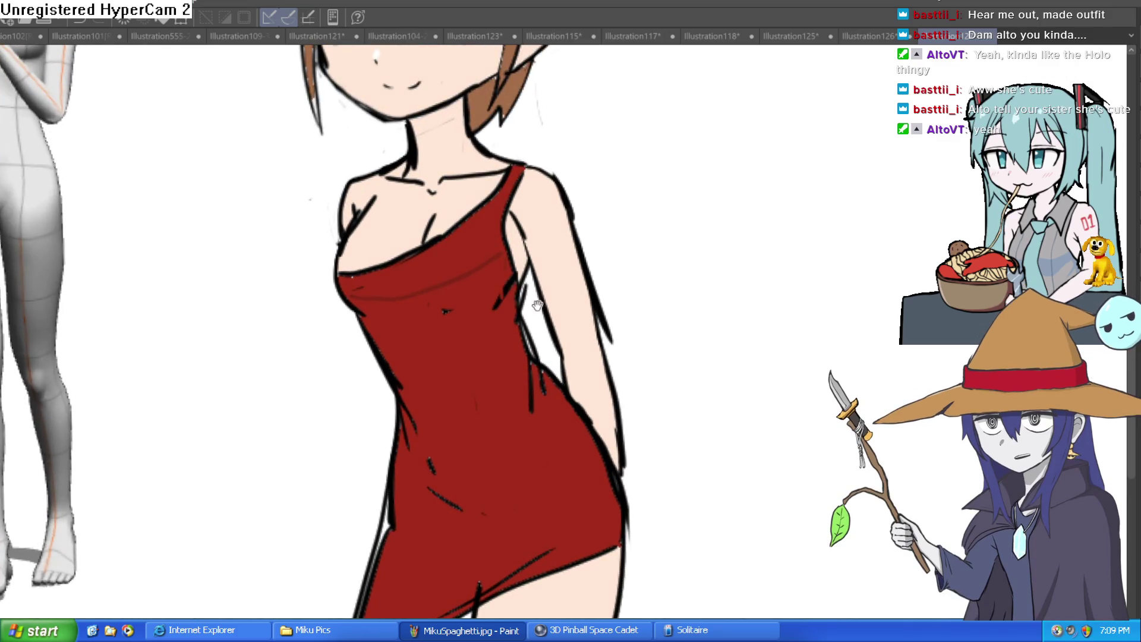
key(g)
click(494, 280)
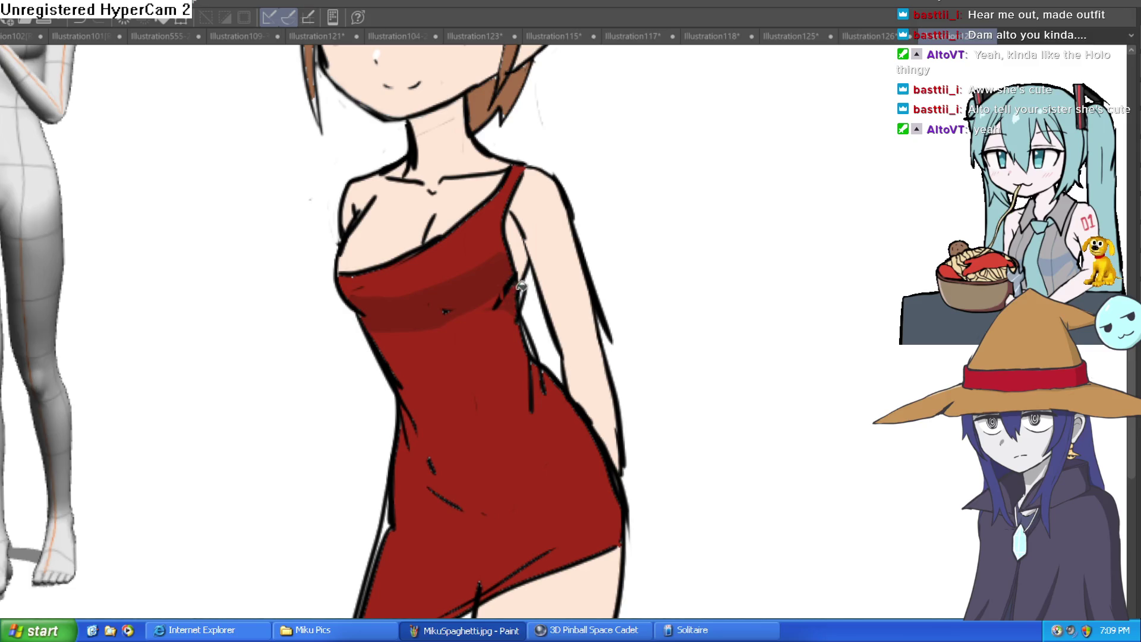
- Tilt the canvas and brush darker shading down the dress side
drag(562, 370, 539, 335)
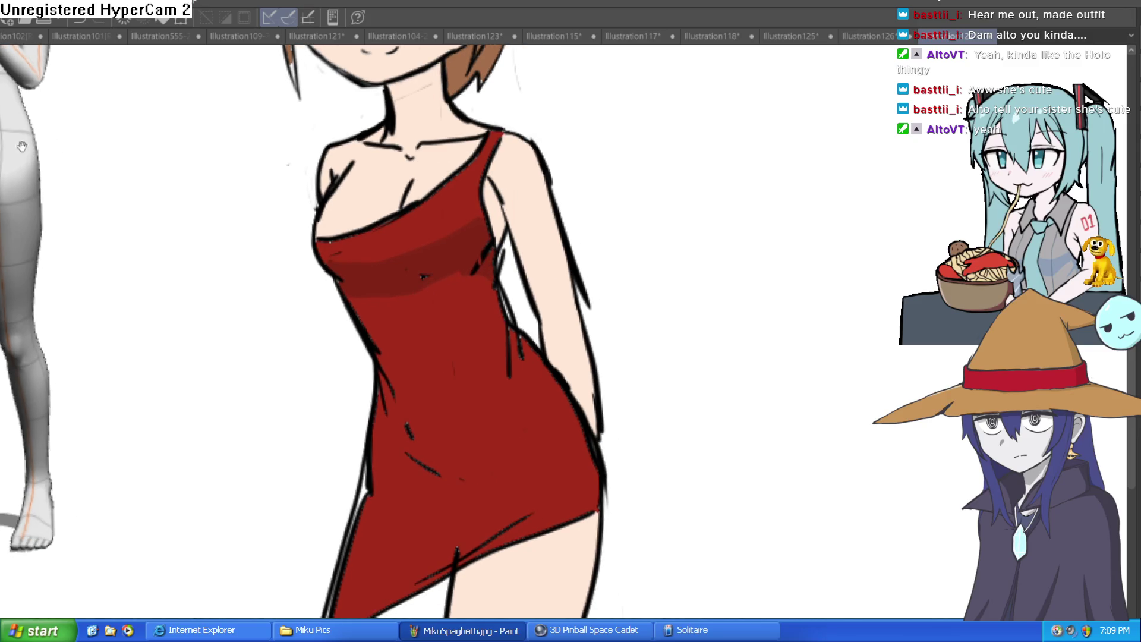
key(asciicircum)
mouse_move(515, 279)
mouse_down()
mouse_move(495, 374)
mouse_move(531, 357)
mouse_move(527, 335)
mouse_up()
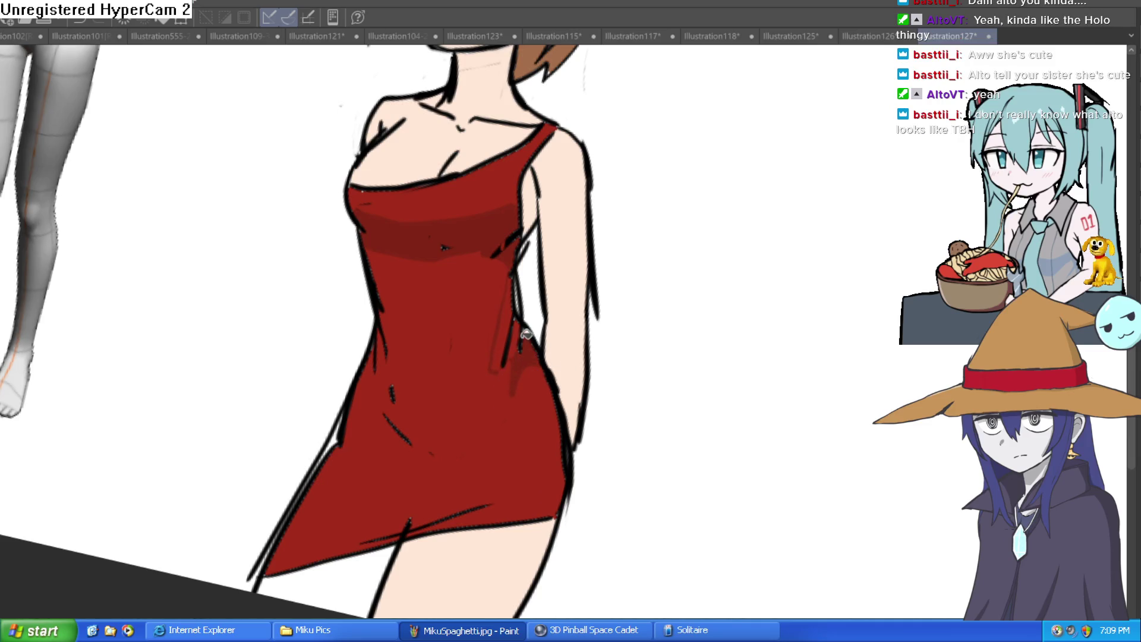
- Paint two pale shine highlight strokes on the red dress
key(ctrl+minus)
key(minus)
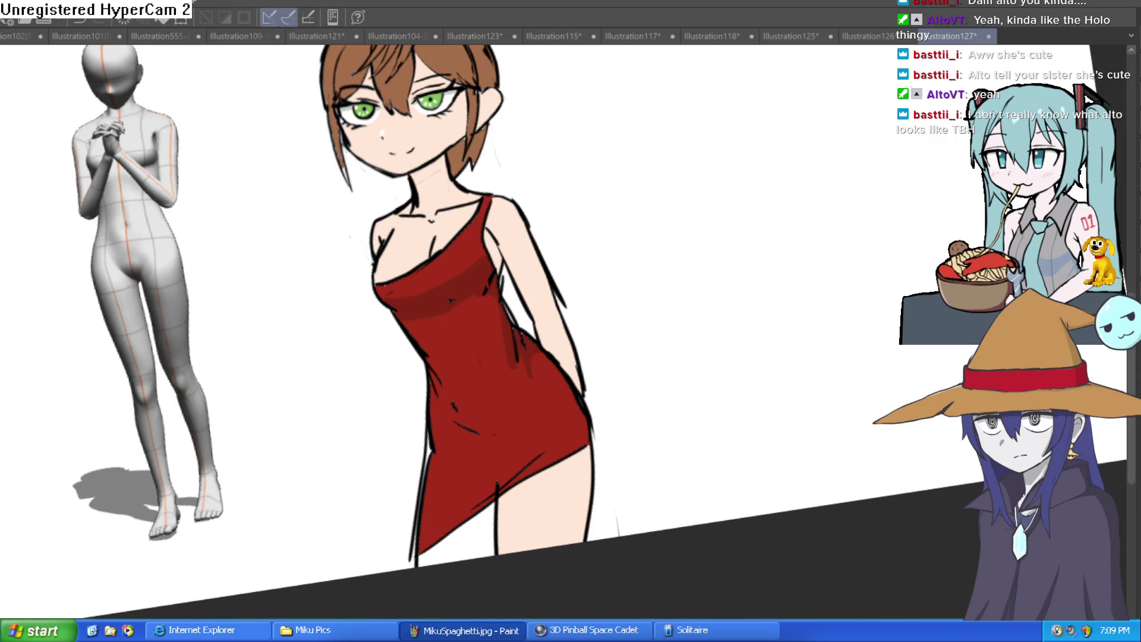
drag(384, 174, 584, 244)
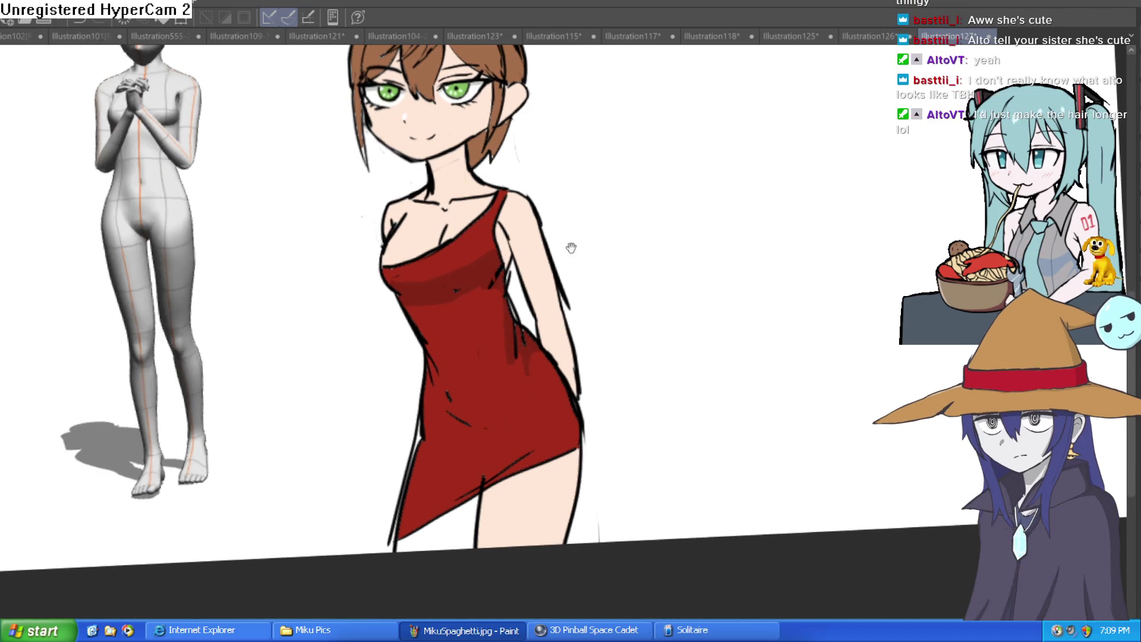
click(468, 289)
drag(412, 337, 432, 395)
mouse_move(429, 465)
mouse_down()
mouse_move(420, 401)
mouse_move(412, 427)
mouse_up()
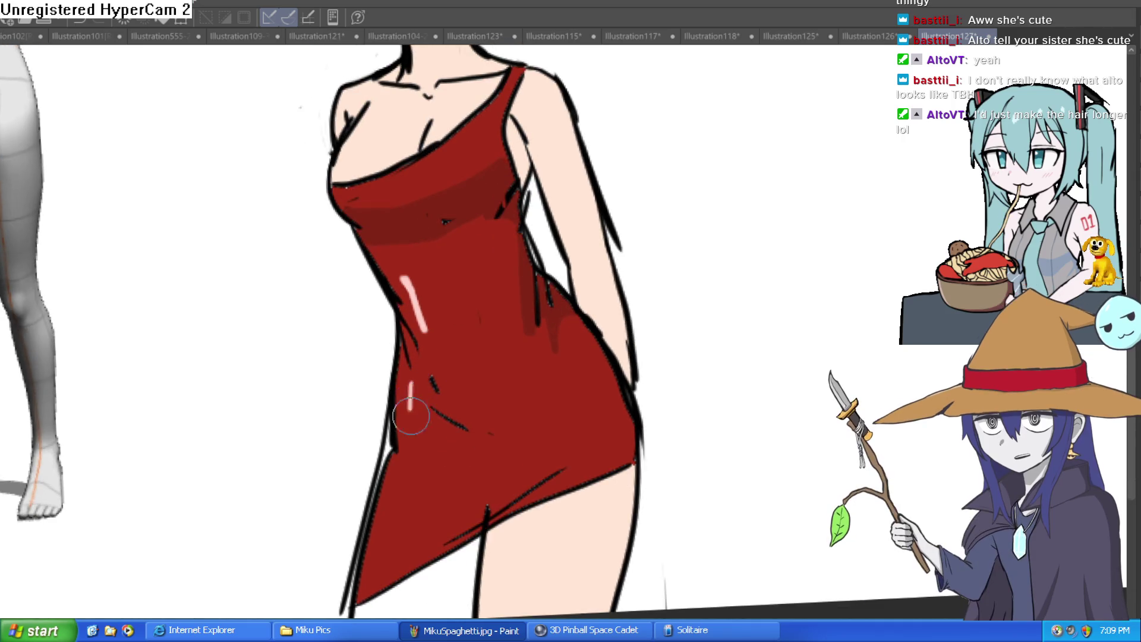
scroll(507, 399, down, 3)
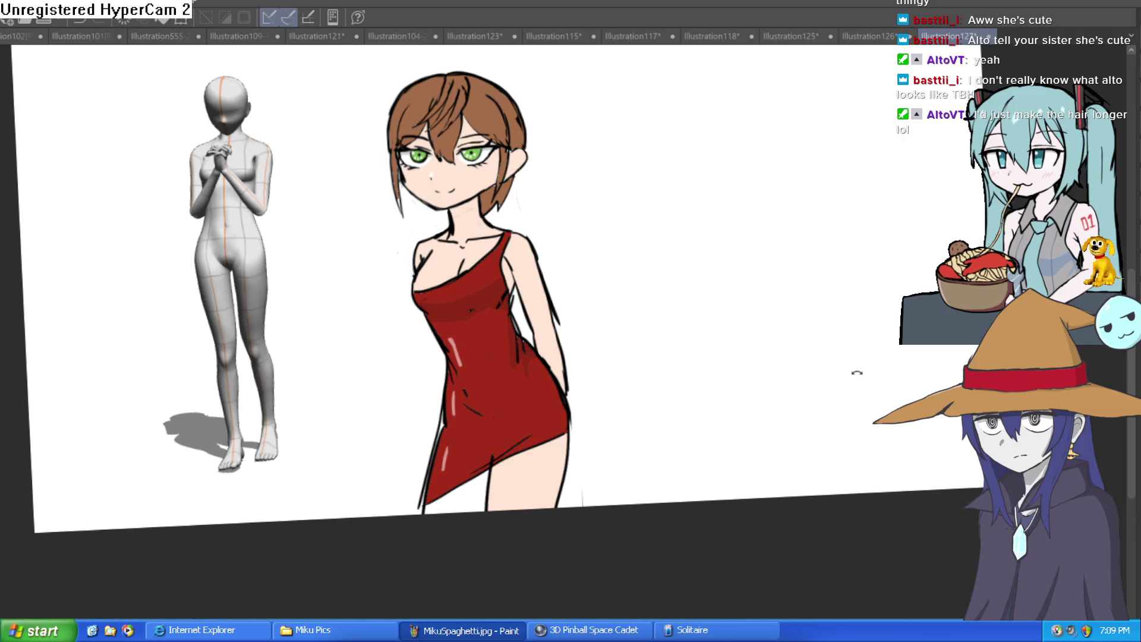
drag(865, 372, 856, 390)
scroll(857, 393, down, 3)
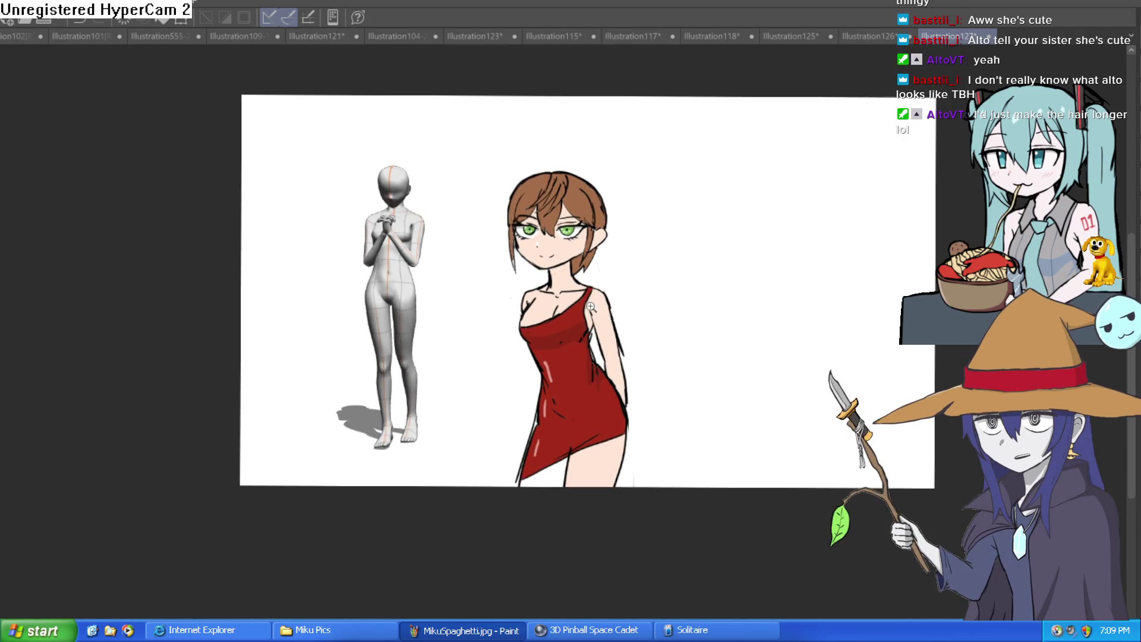
scroll(593, 307, up, 3)
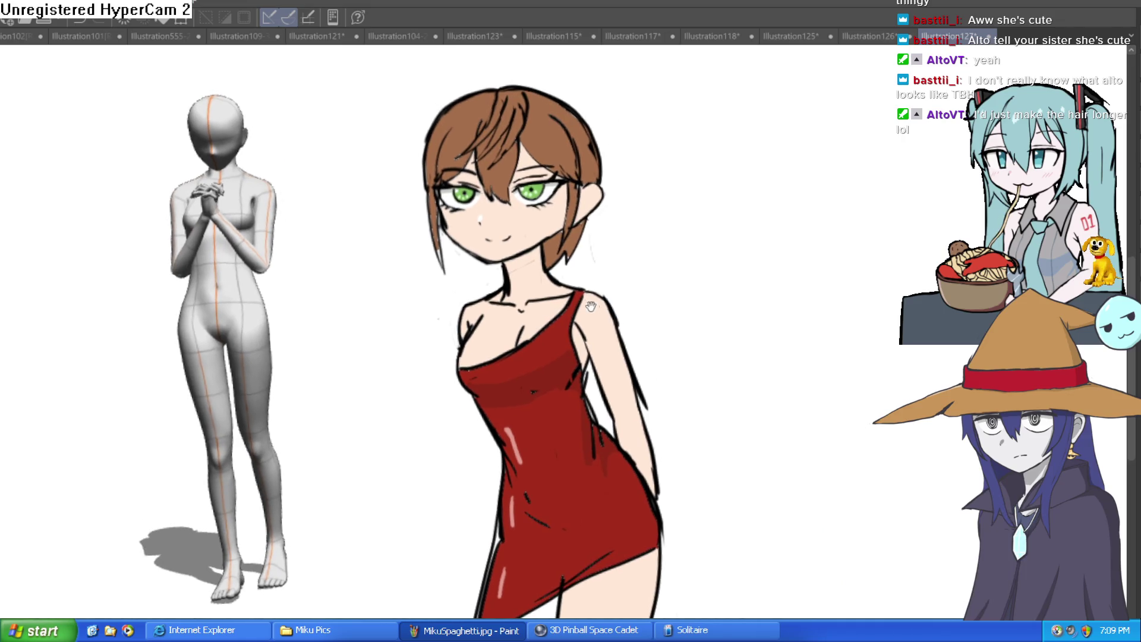
scroll(594, 307, down, 2)
scroll(598, 300, up, 3)
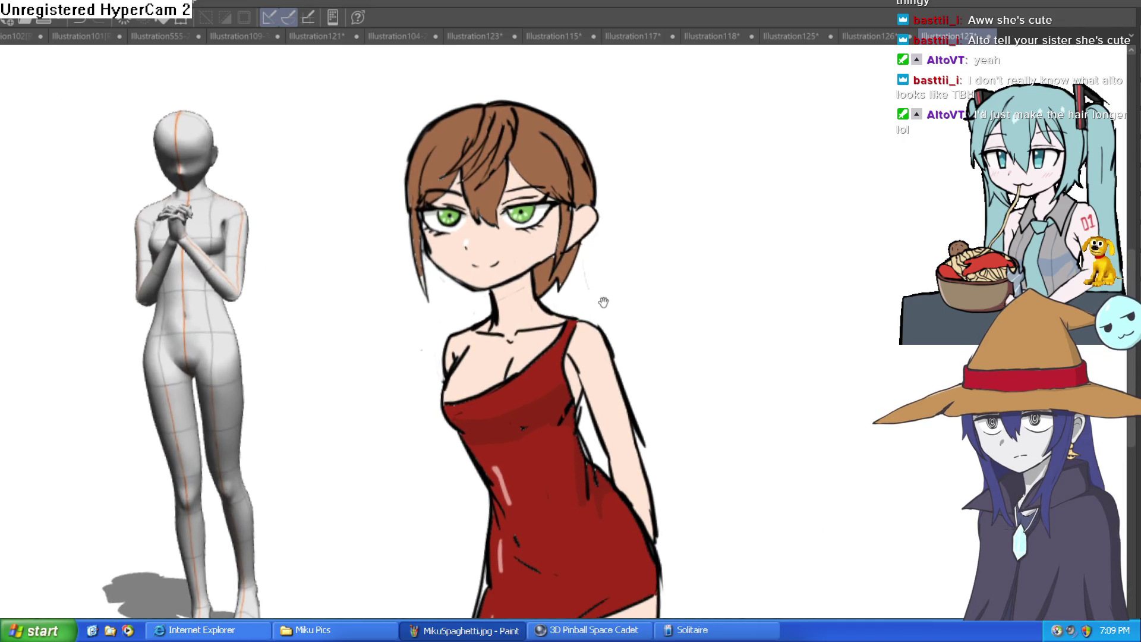
drag(620, 282, 598, 284)
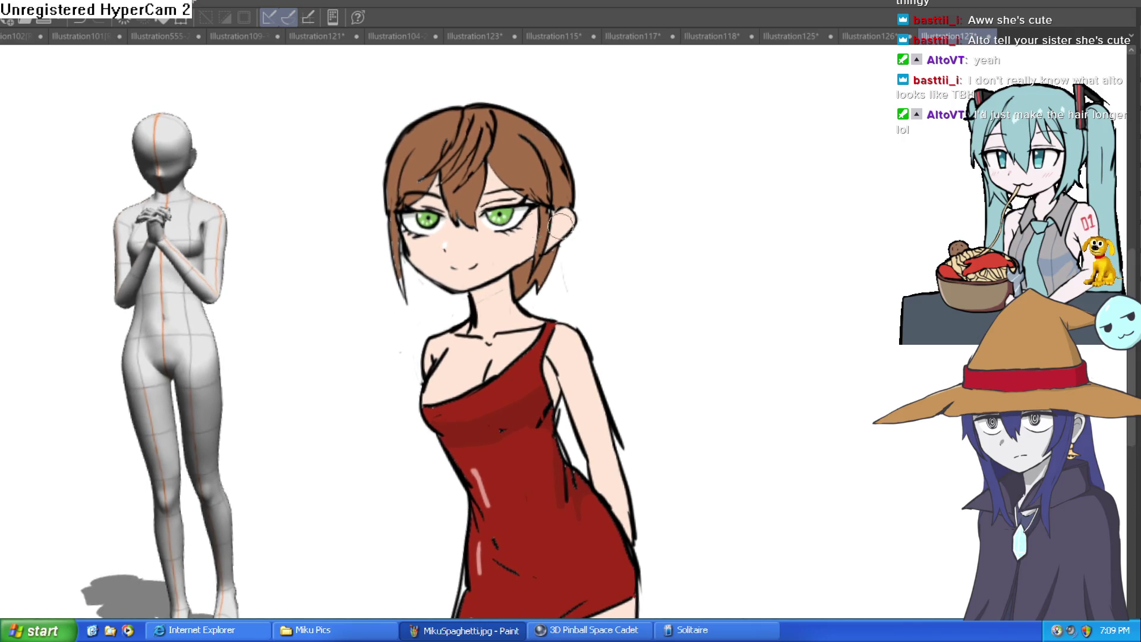
scroll(613, 291, down, 3)
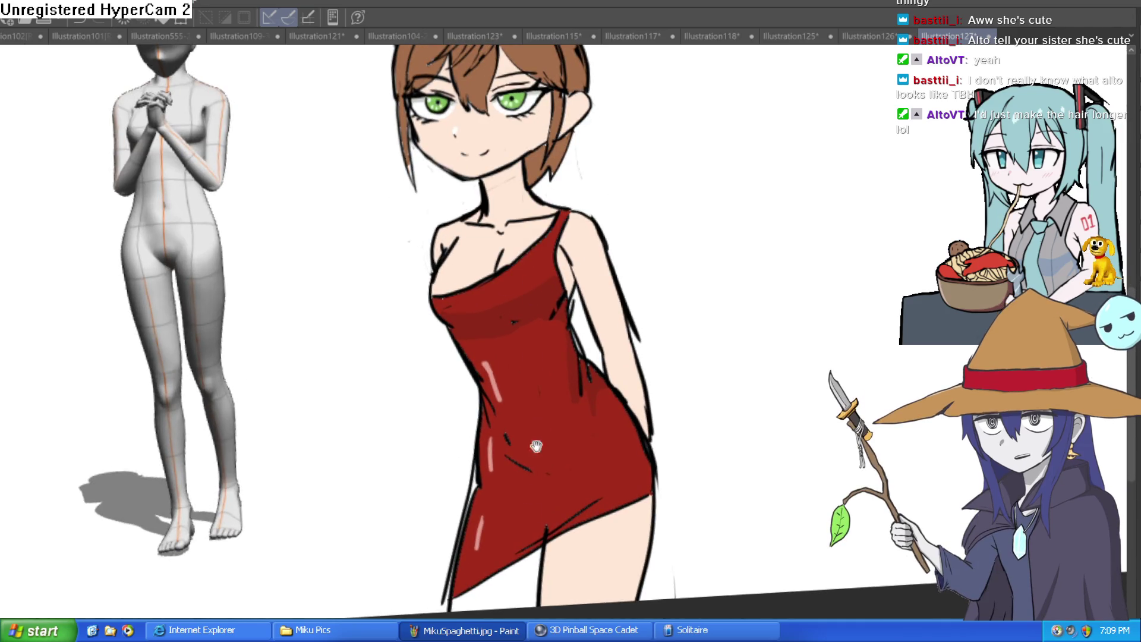
drag(537, 426, 534, 428)
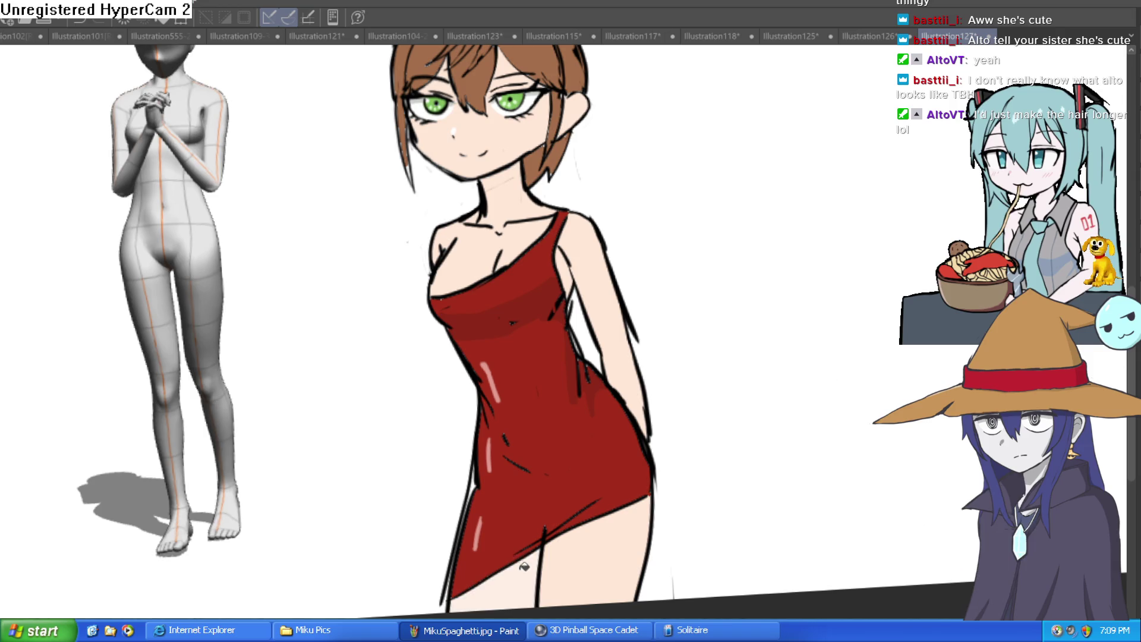
mouse_move(716, 447)
mouse_down()
mouse_move(698, 494)
mouse_move(716, 408)
mouse_up()
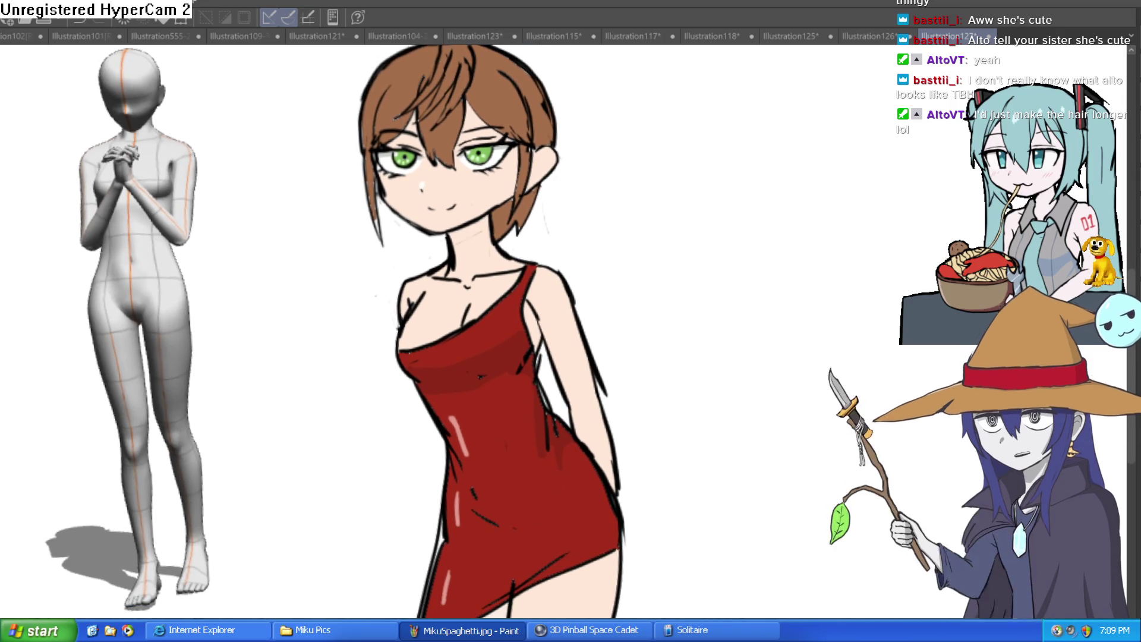
key(h)
key(h)
drag(689, 284, 670, 322)
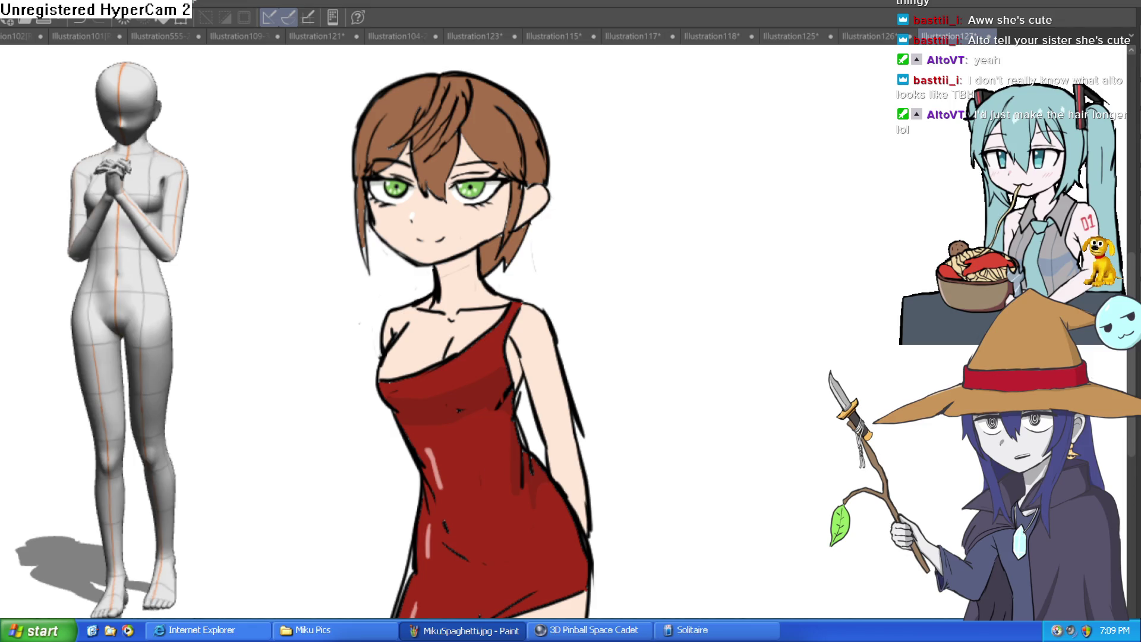
drag(382, 214, 346, 193)
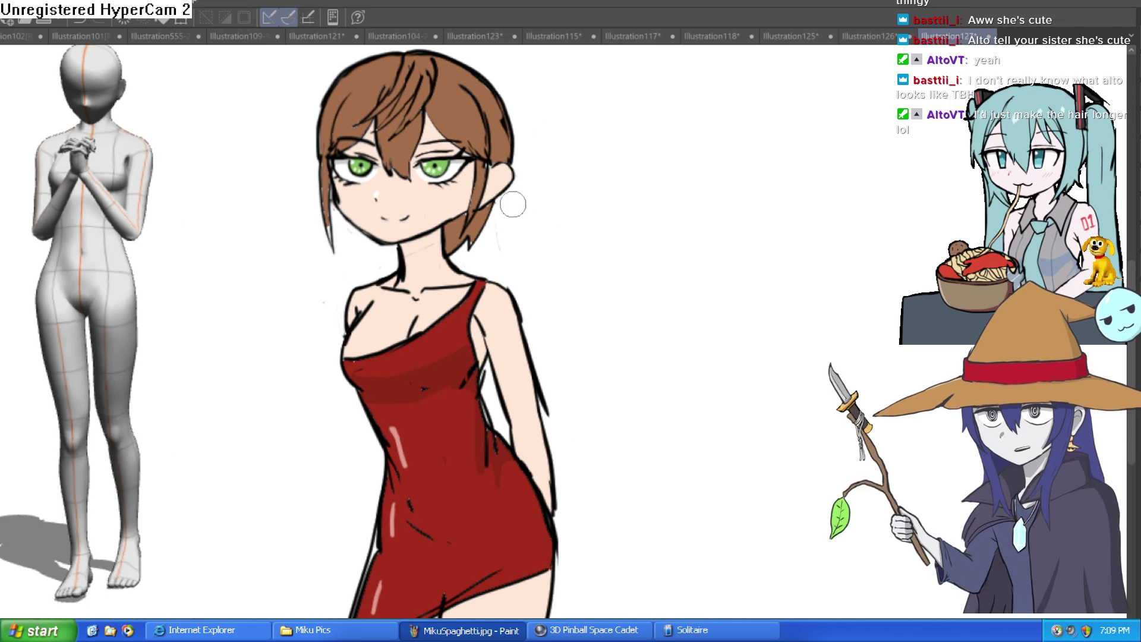
- Ink a long hair strand down from the right ear and a short strand beside the left cheek
mouse_move(507, 182)
mouse_down()
mouse_move(500, 202)
mouse_move(550, 365)
mouse_up()
drag(334, 204, 330, 381)
key(ctrl+z)
drag(335, 202, 357, 279)
- Extend the hair down beside the arm and fill the new strands and neck gap brown
mouse_move(523, 162)
mouse_down()
mouse_move(509, 224)
mouse_move(527, 149)
mouse_move(491, 51)
mouse_up()
mouse_move(470, 196)
mouse_down()
mouse_move(479, 273)
mouse_move(468, 252)
mouse_up()
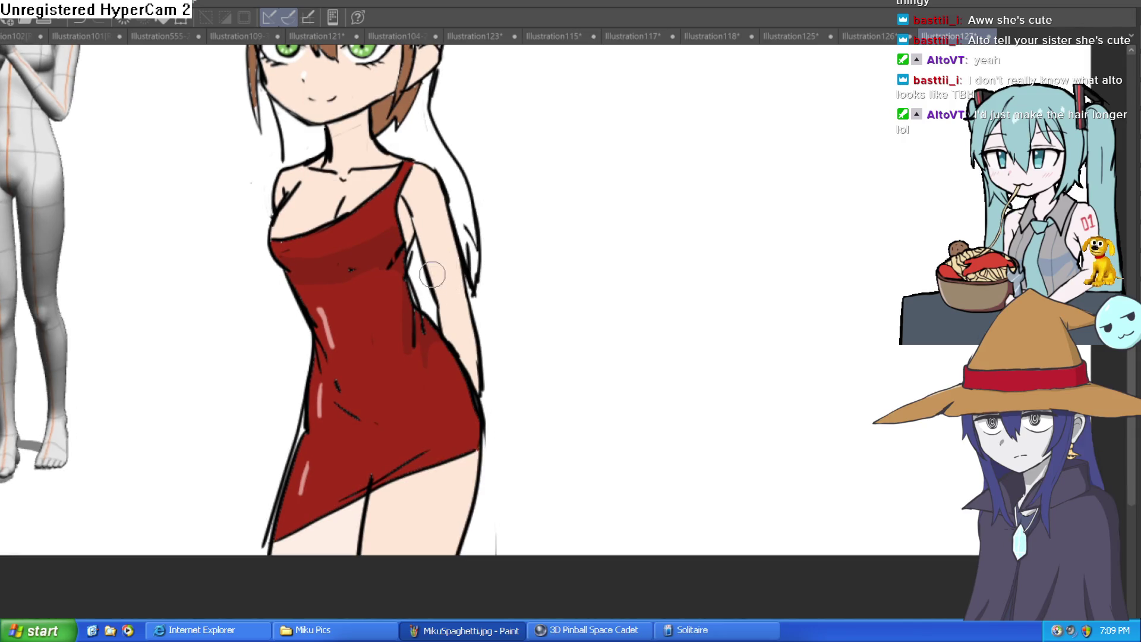
drag(558, 227, 550, 324)
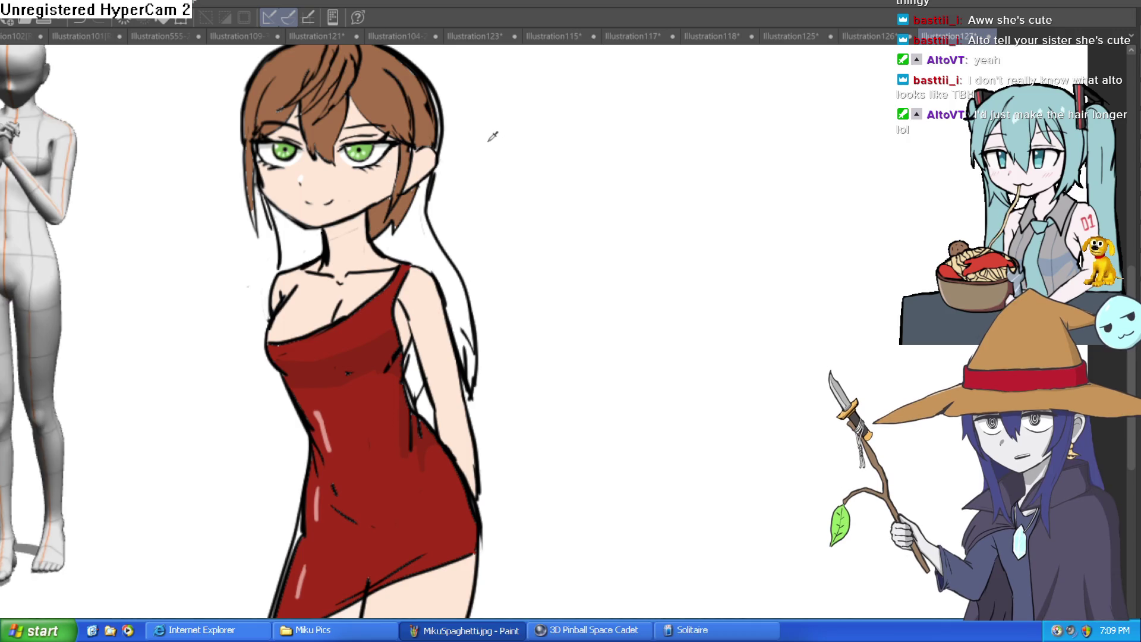
click(422, 235)
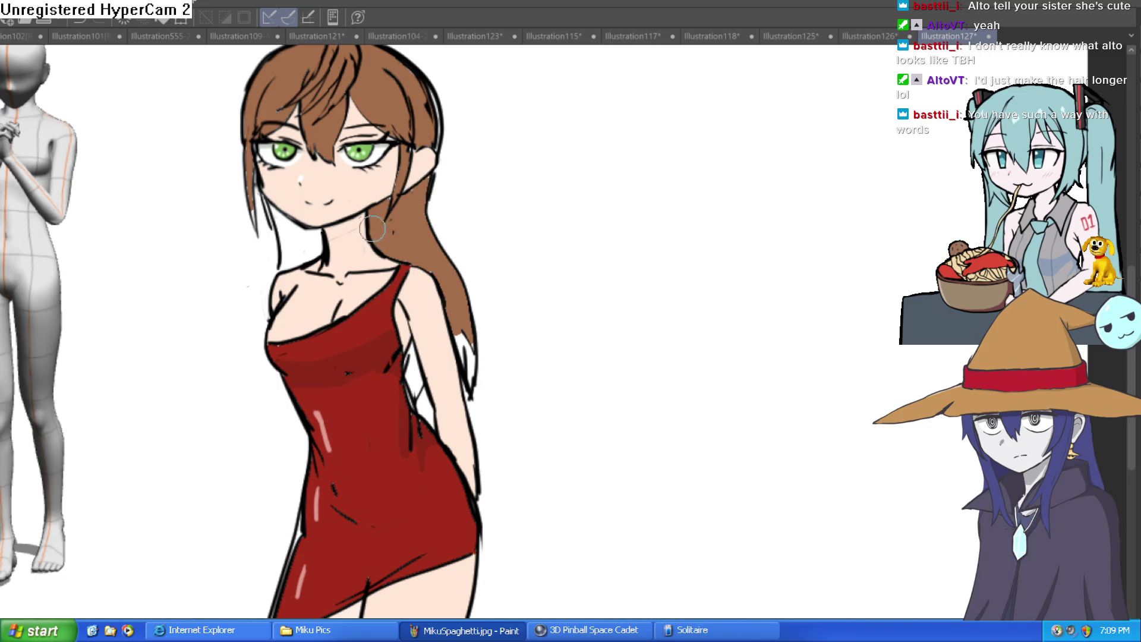
click(322, 250)
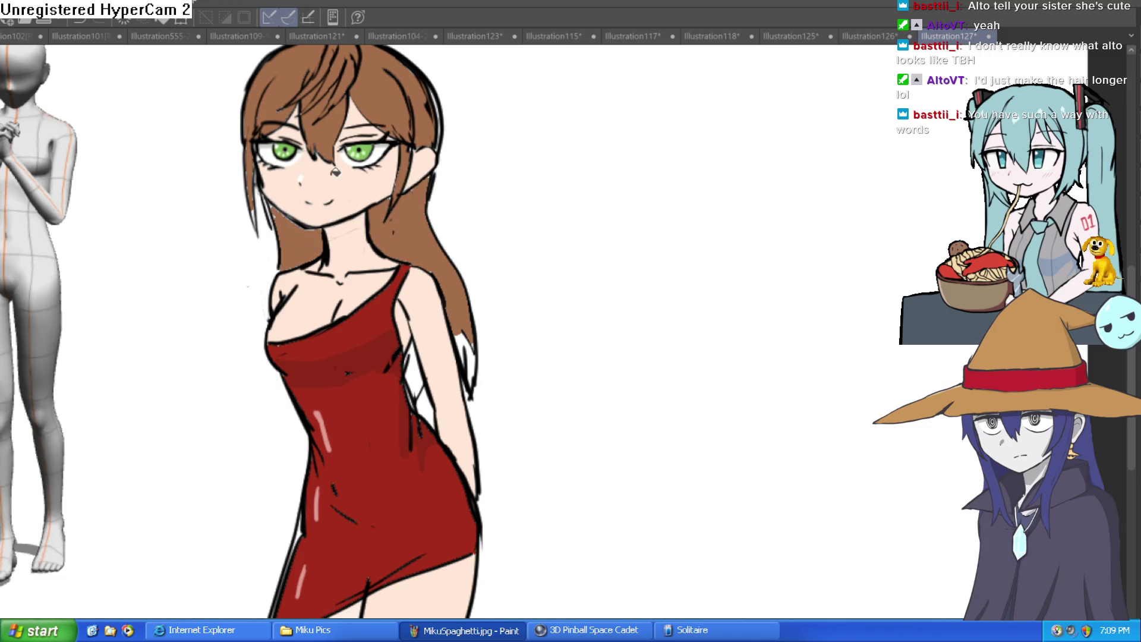
- Fill the gap between the arm and the hair brown
click(421, 361)
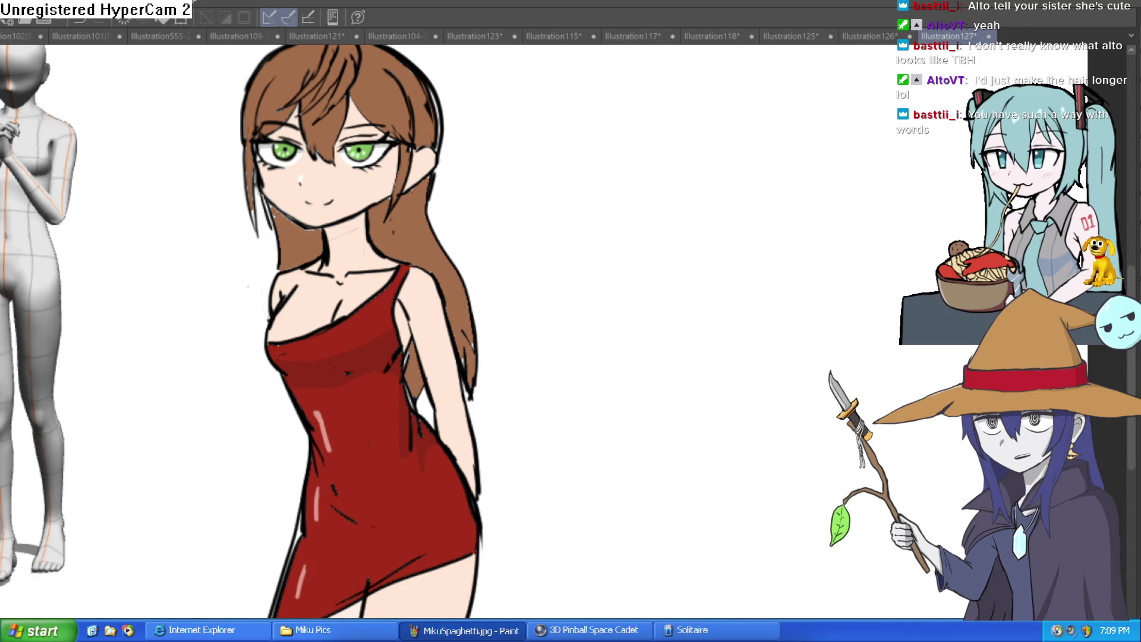
scroll(290, 215, up, 2)
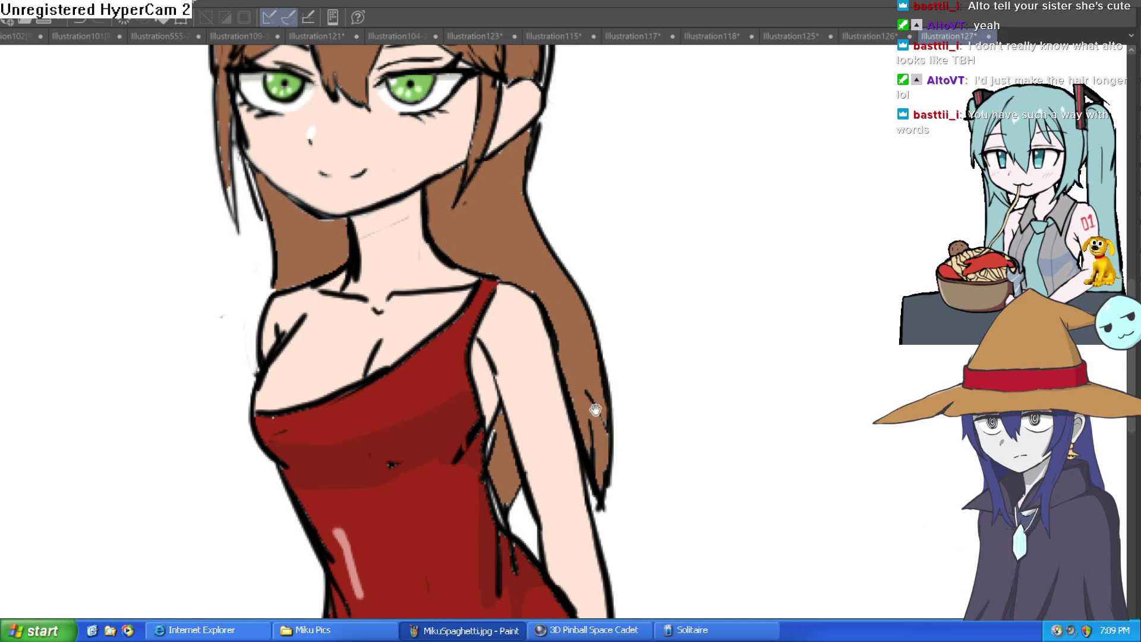
scroll(635, 396, down, 3)
scroll(637, 385, down, 3)
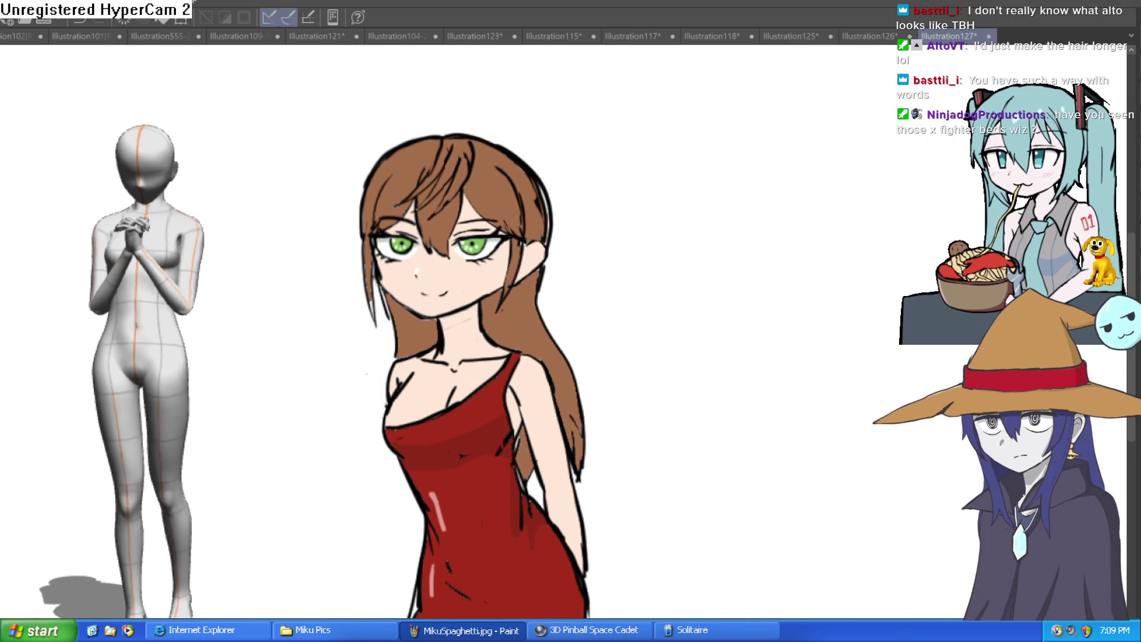
scroll(543, 309, up, 2)
- Draw a darker brown strand and fill the hair on both sides of the neck darker brown
drag(514, 381, 504, 262)
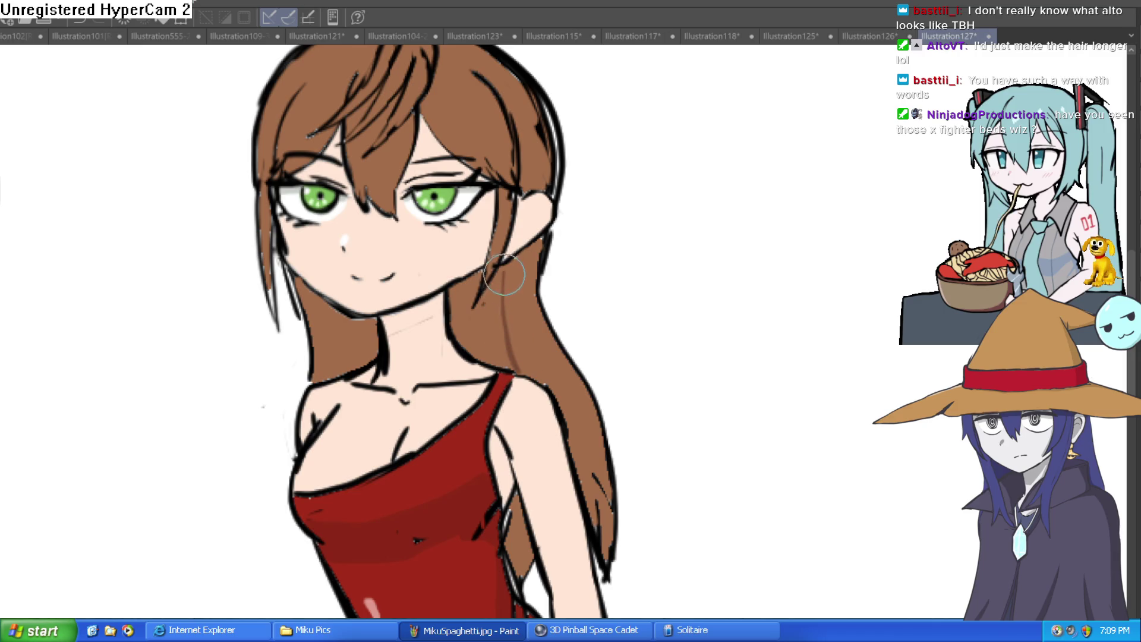
key(g)
click(351, 356)
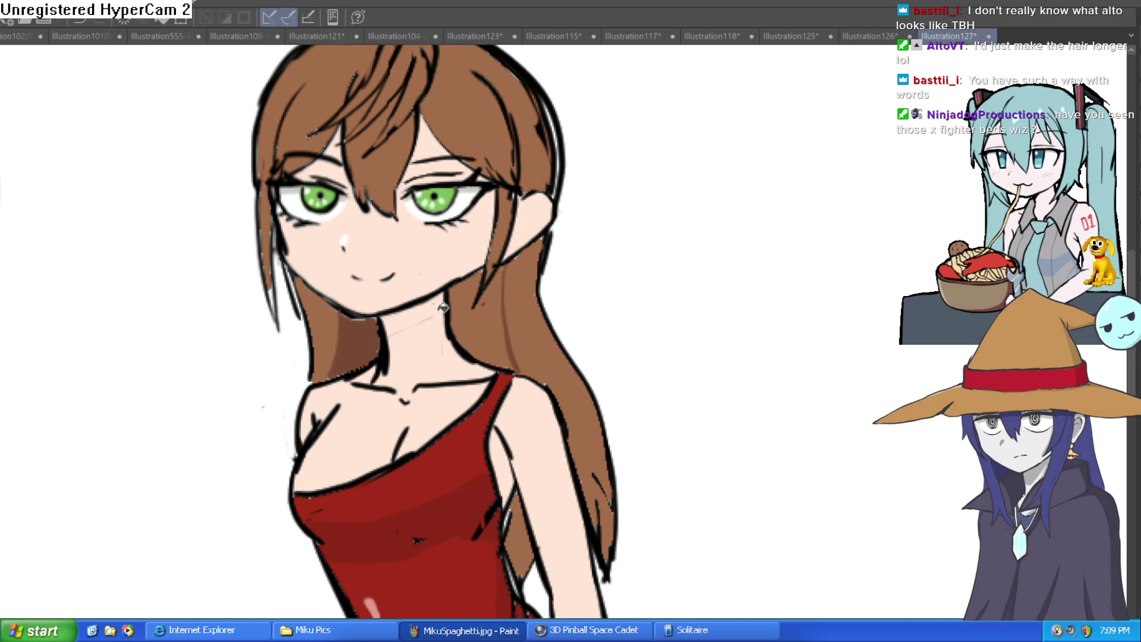
click(473, 321)
scroll(566, 313, down, 5)
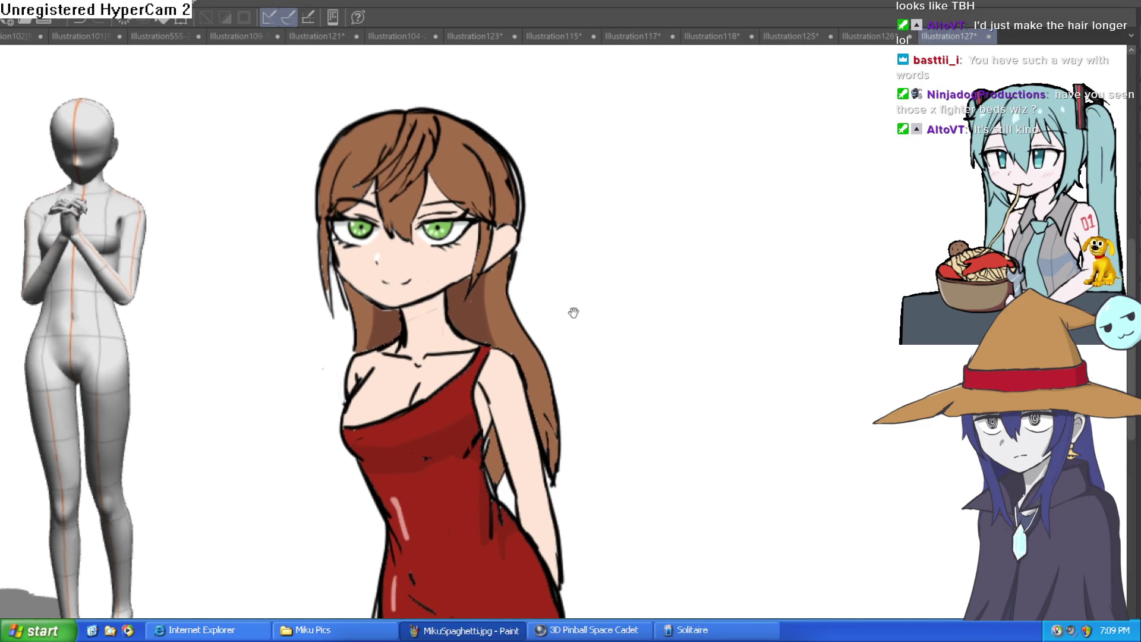
scroll(533, 262, down, 3)
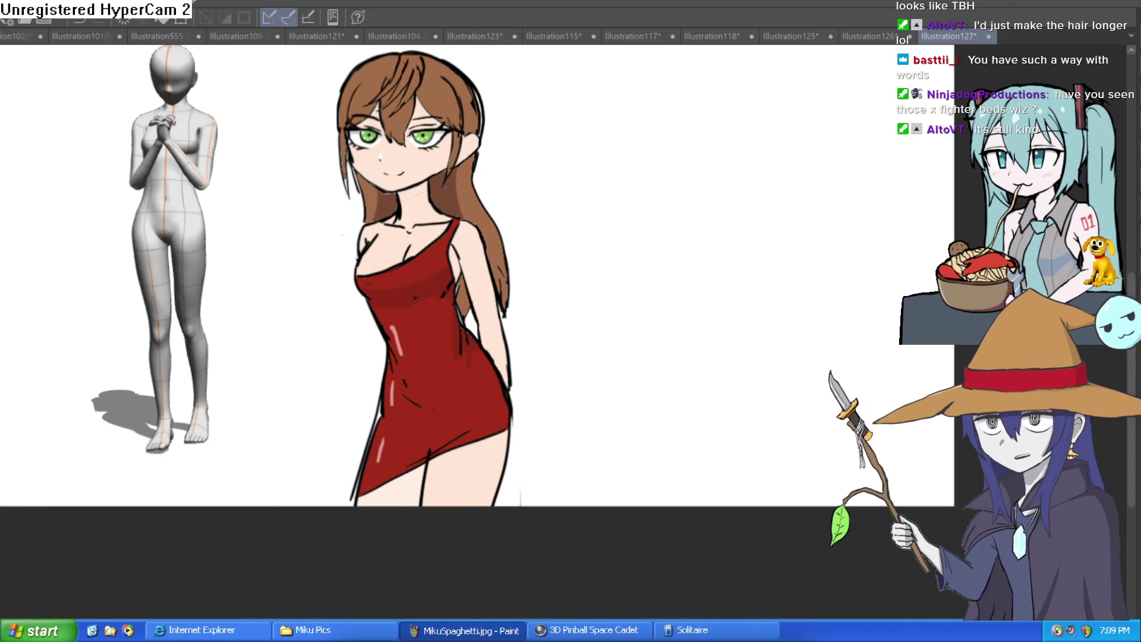
scroll(410, 458, up, 3)
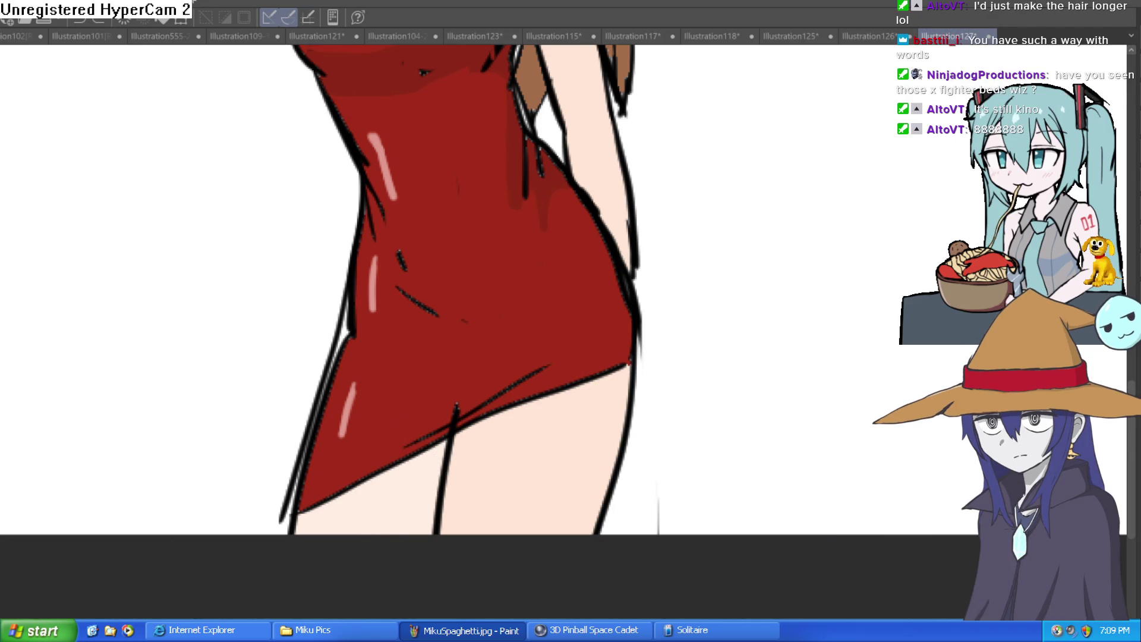
- Shade the leg strip and dress hem with brown shadow lines and fill, undoing rough bands
drag(412, 458, 397, 532)
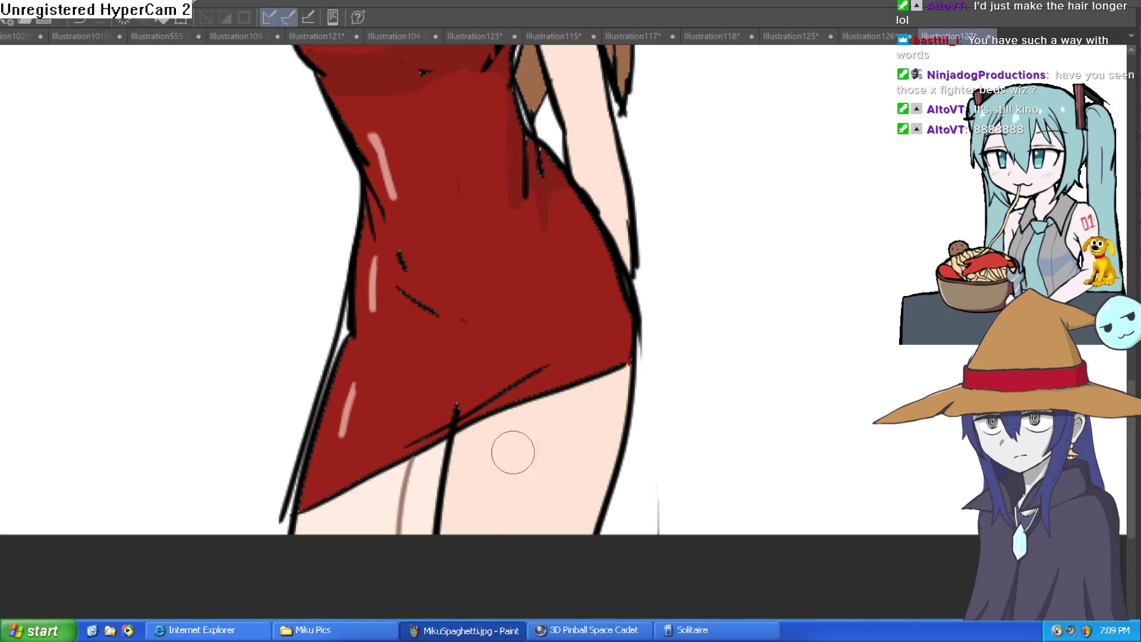
key(g)
click(424, 471)
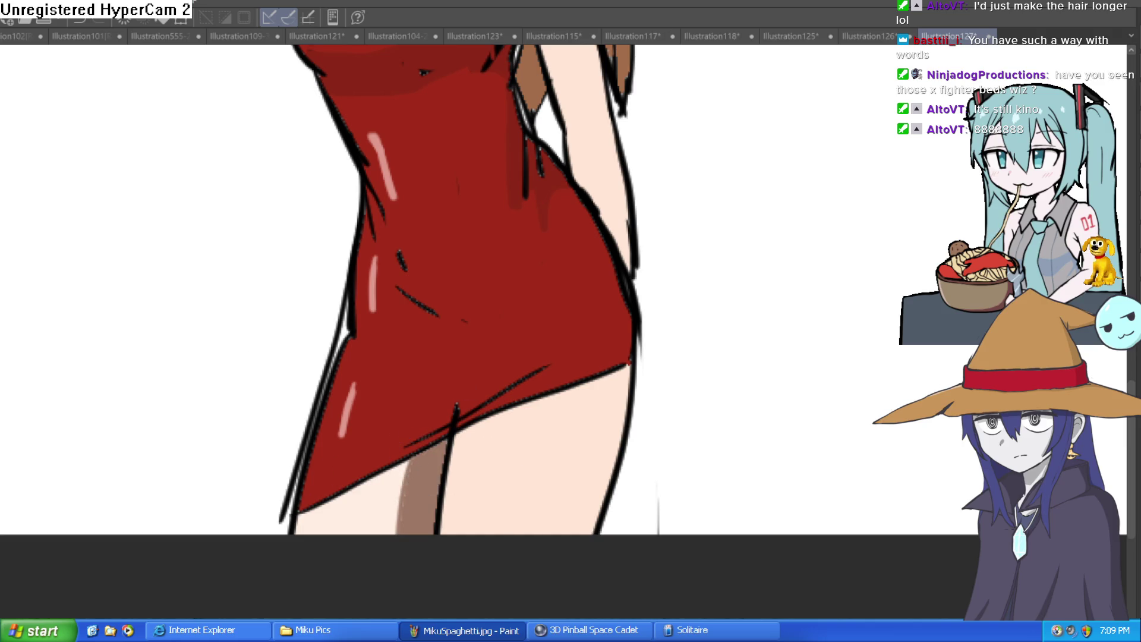
mouse_move(452, 458)
mouse_down()
mouse_move(601, 408)
mouse_move(626, 411)
mouse_up()
key(ctrl+z)
mouse_move(629, 364)
mouse_down()
mouse_move(301, 528)
mouse_move(331, 513)
mouse_up()
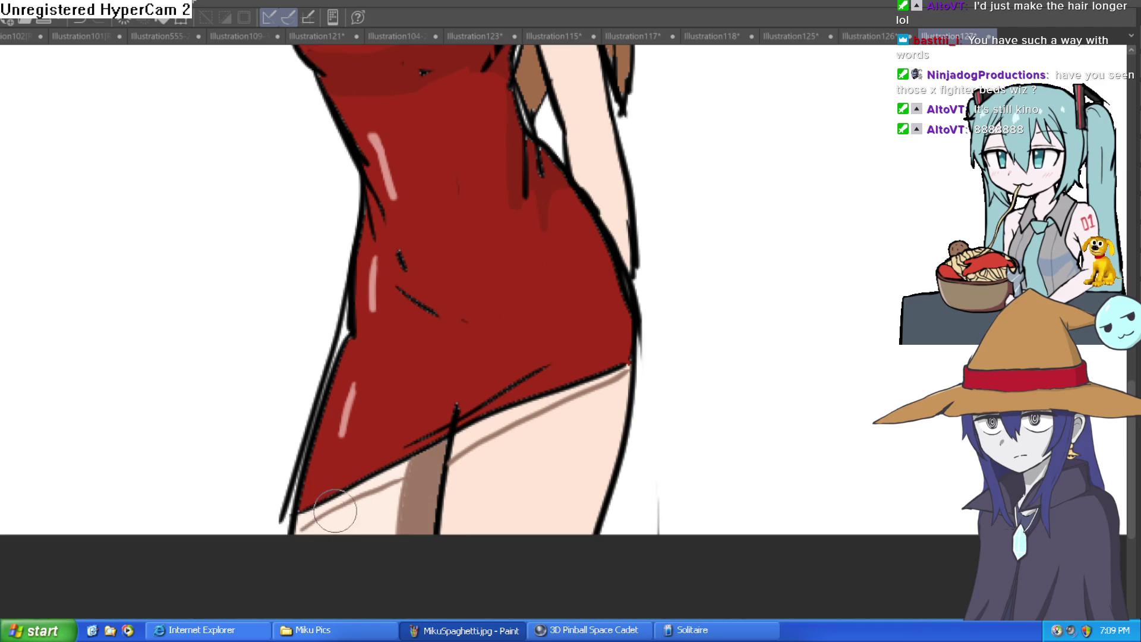
drag(388, 476, 561, 396)
key(ctrl+z)
key(ctrl+z)
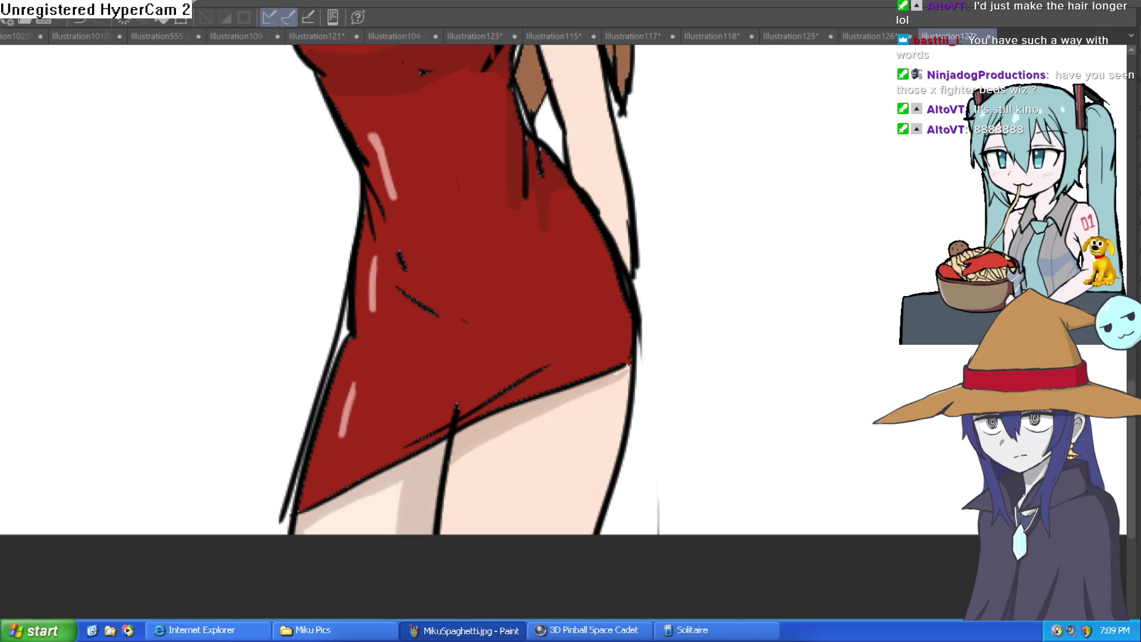
key(ctrl+z)
key(ctrl+z)
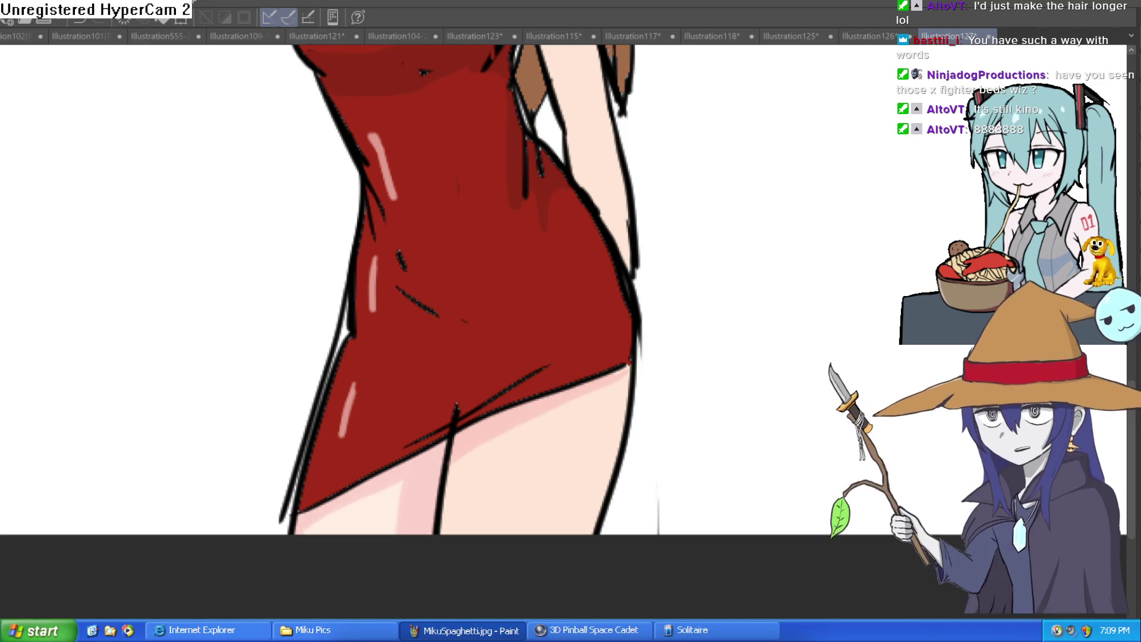
- Paint a white highlight down the leg, dropping the extra thigh highlight stroke
scroll(497, 400, down, 3)
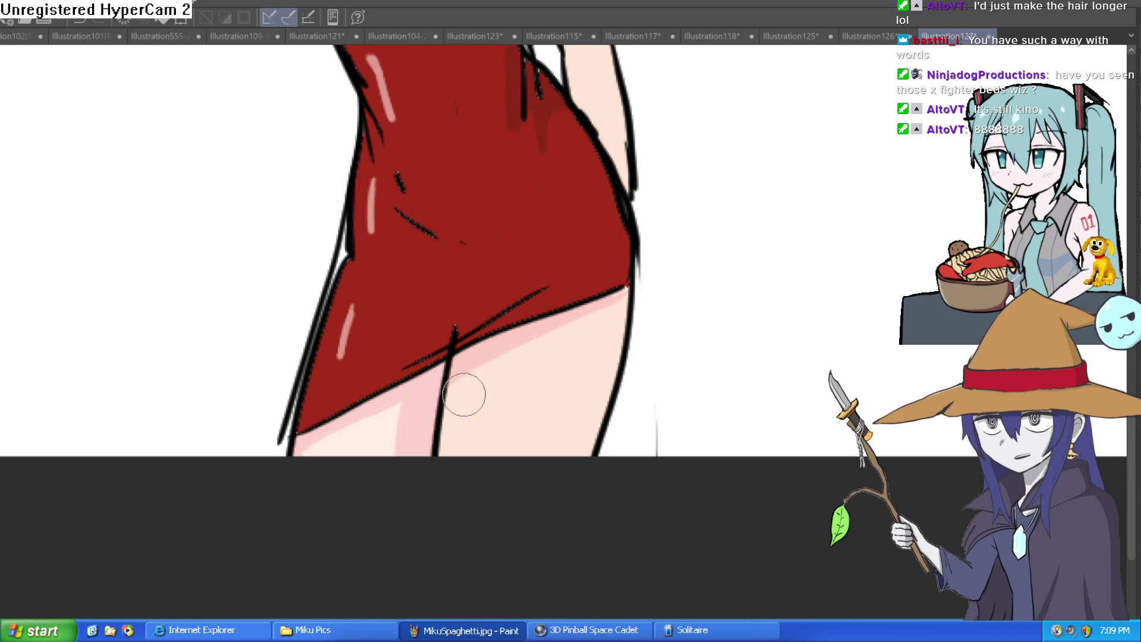
drag(462, 396, 459, 451)
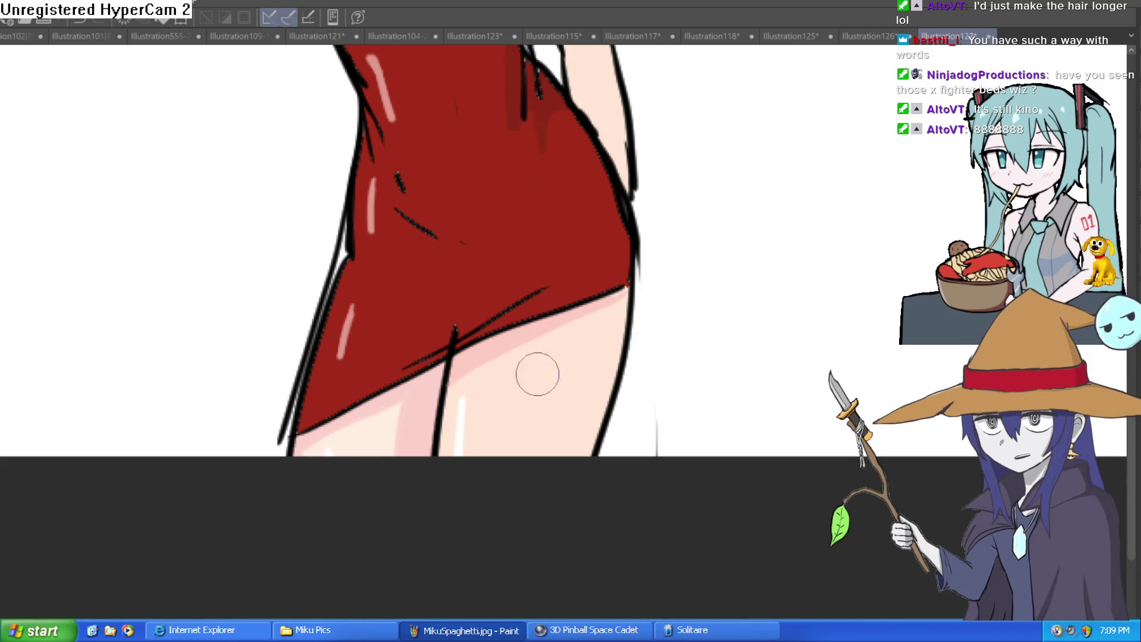
key(ctrl+0)
scroll(567, 414, up, 10)
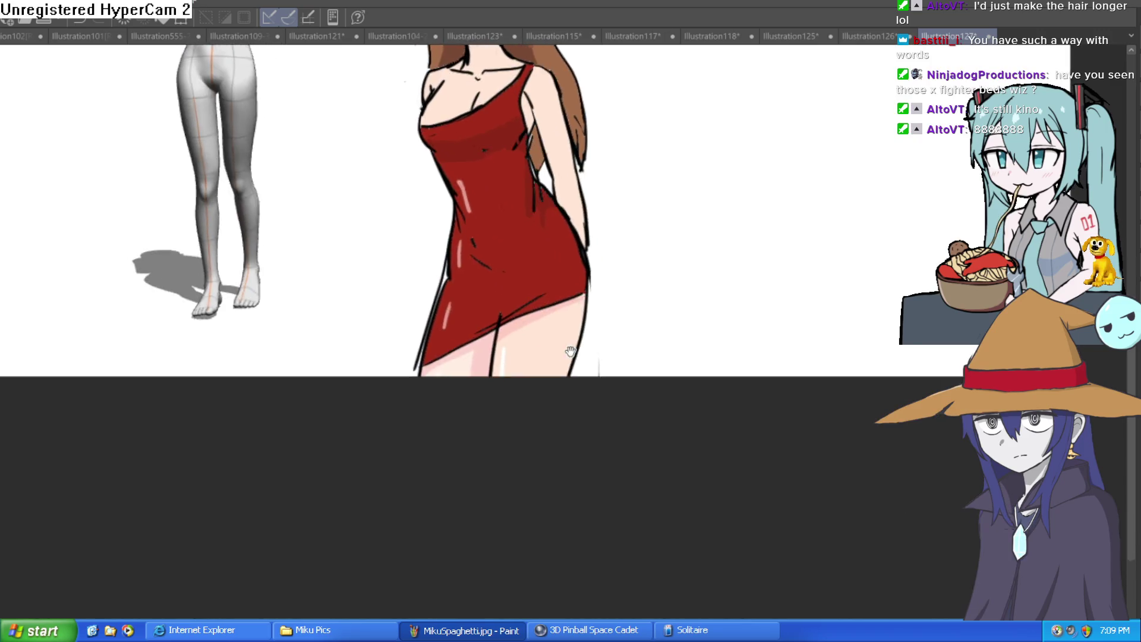
drag(351, 316, 351, 359)
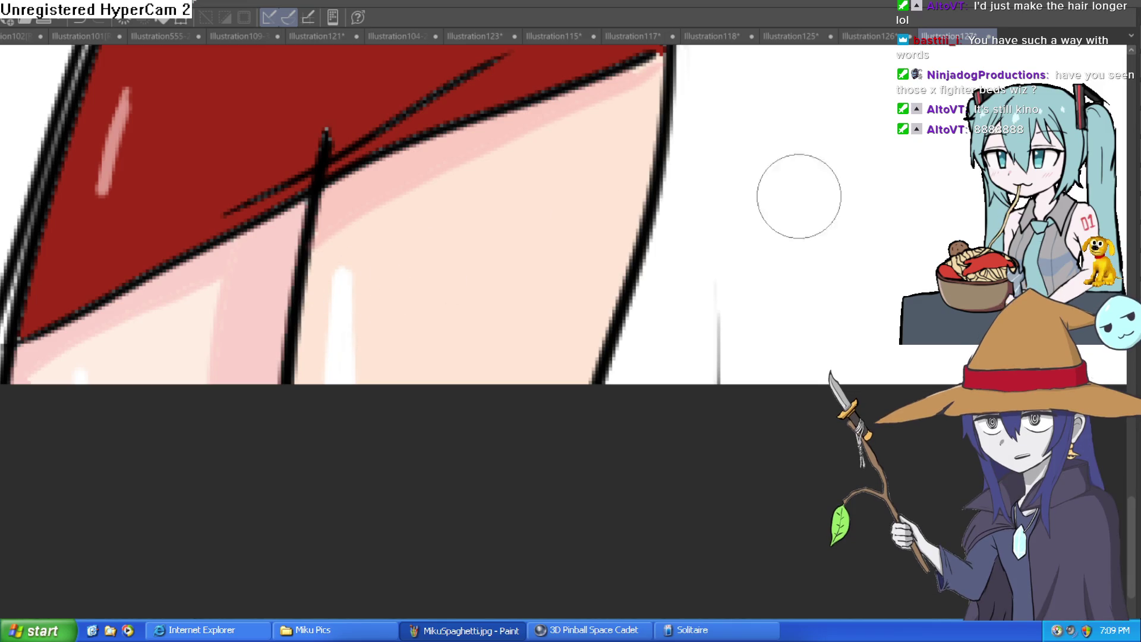
key(ctrl+z)
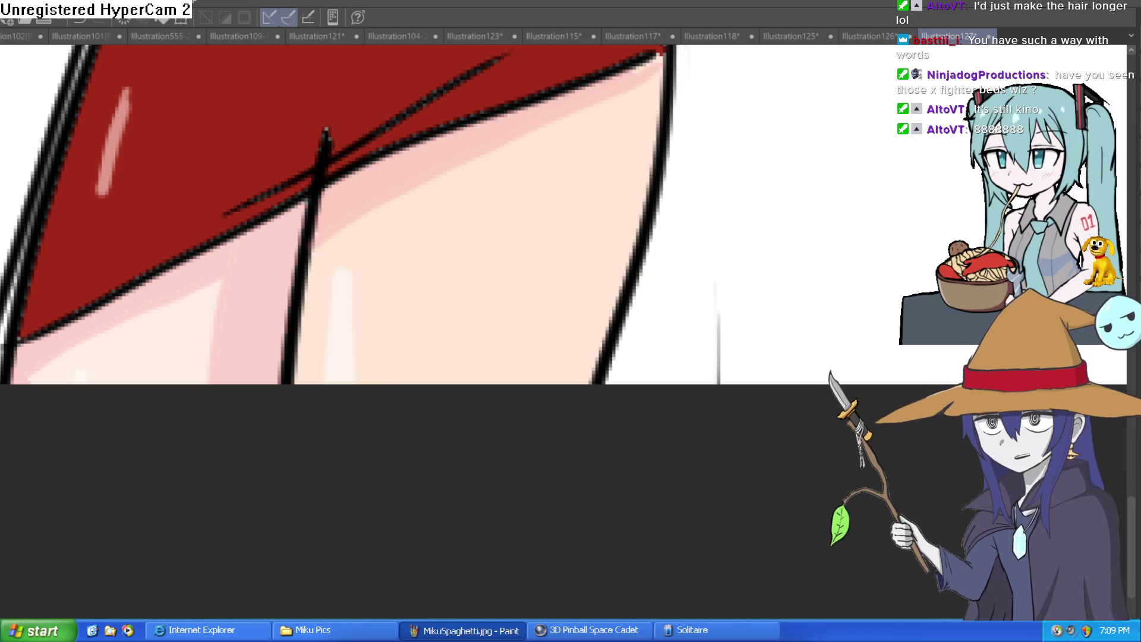
- Mirror the canvas view horizontally to check the whole figure, then restore normal orientation
scroll(707, 292, up, 2)
scroll(632, 403, down, 4)
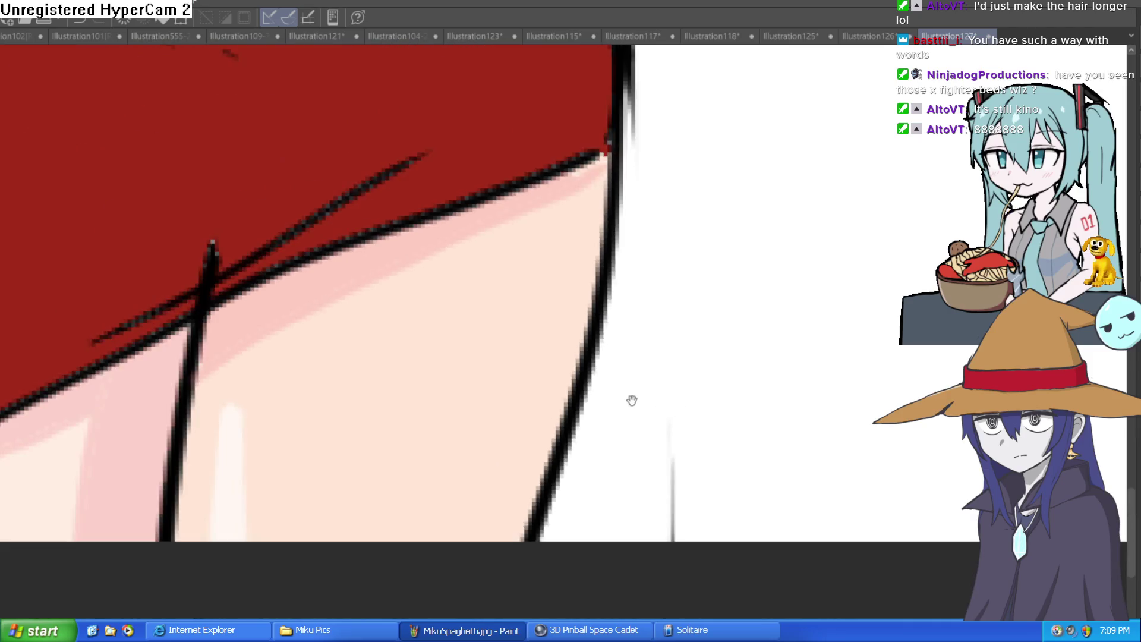
scroll(654, 458, down, 5)
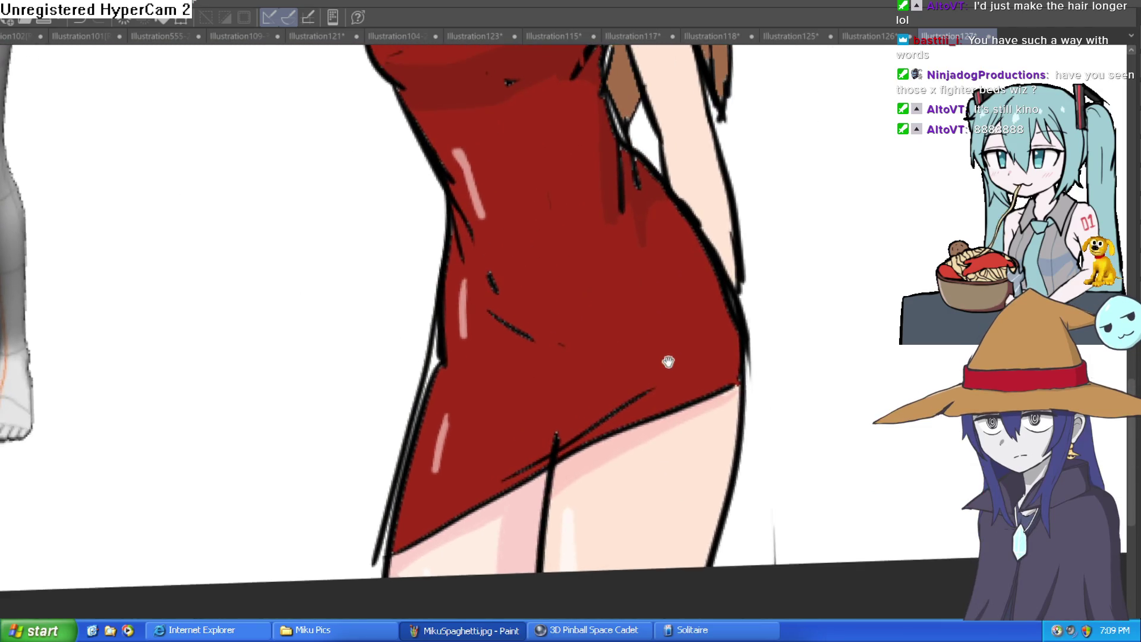
scroll(651, 450, down, 4)
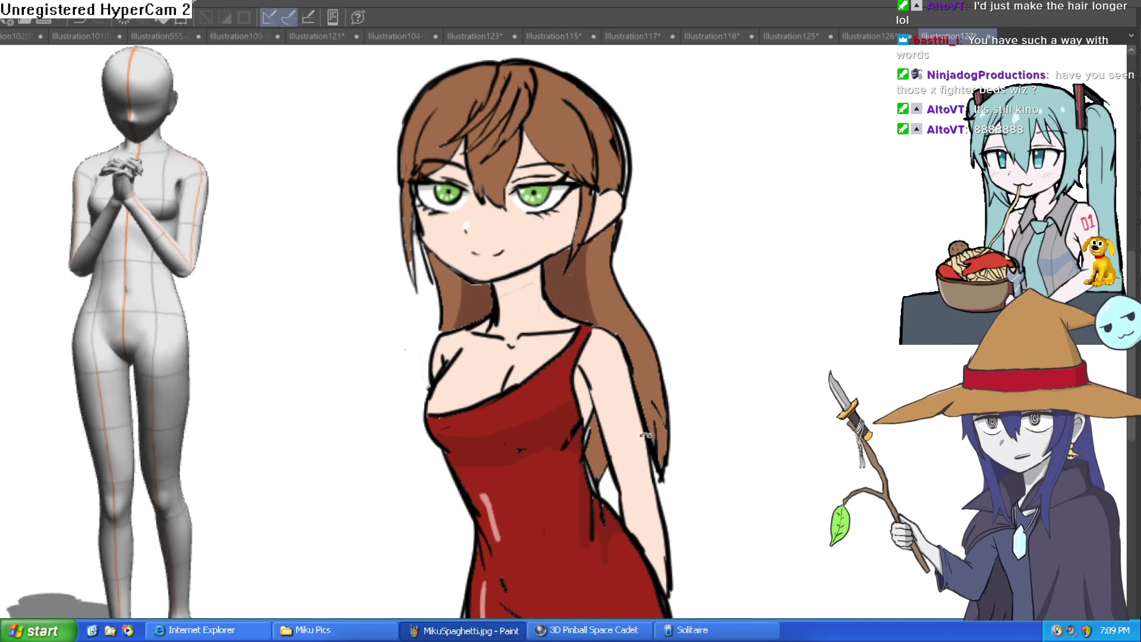
scroll(663, 407, up, 1)
scroll(662, 407, up, 1)
key(h)
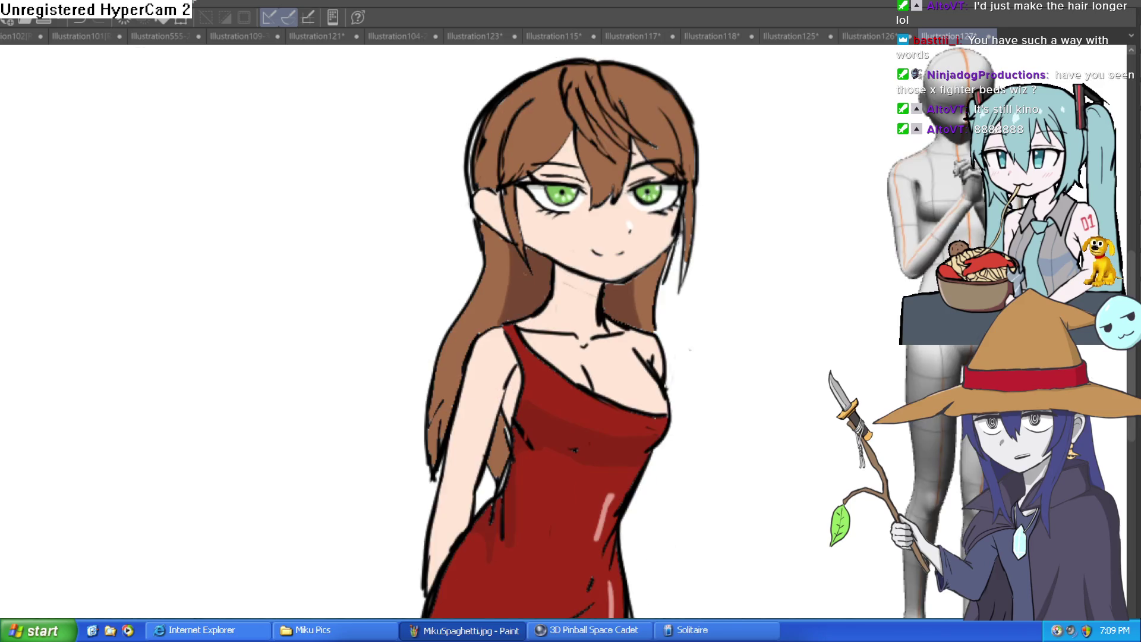
key(h)
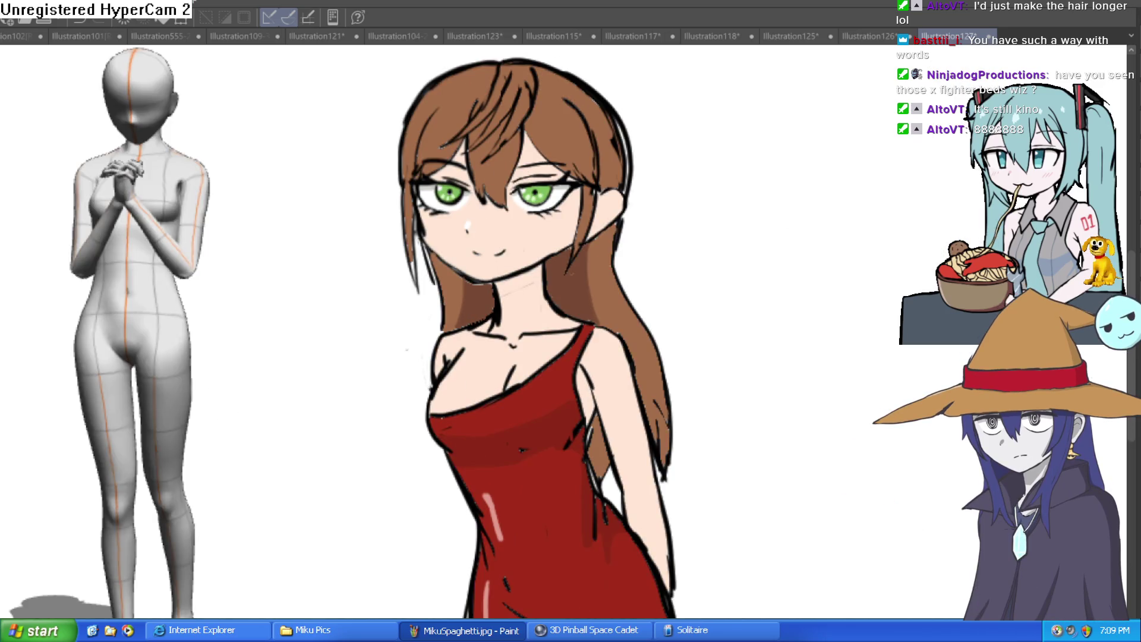
- Paint pink inner-ear curves and strokes inside the girl's ear
click(621, 196)
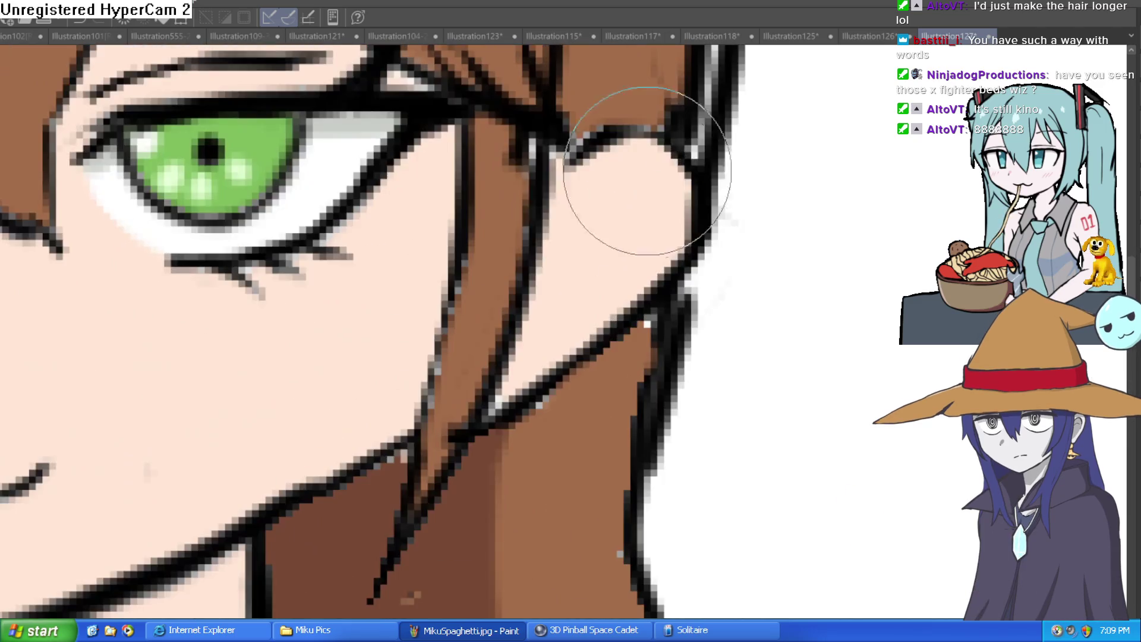
mouse_move(553, 208)
mouse_down()
mouse_move(642, 234)
mouse_move(605, 303)
mouse_move(571, 333)
mouse_up()
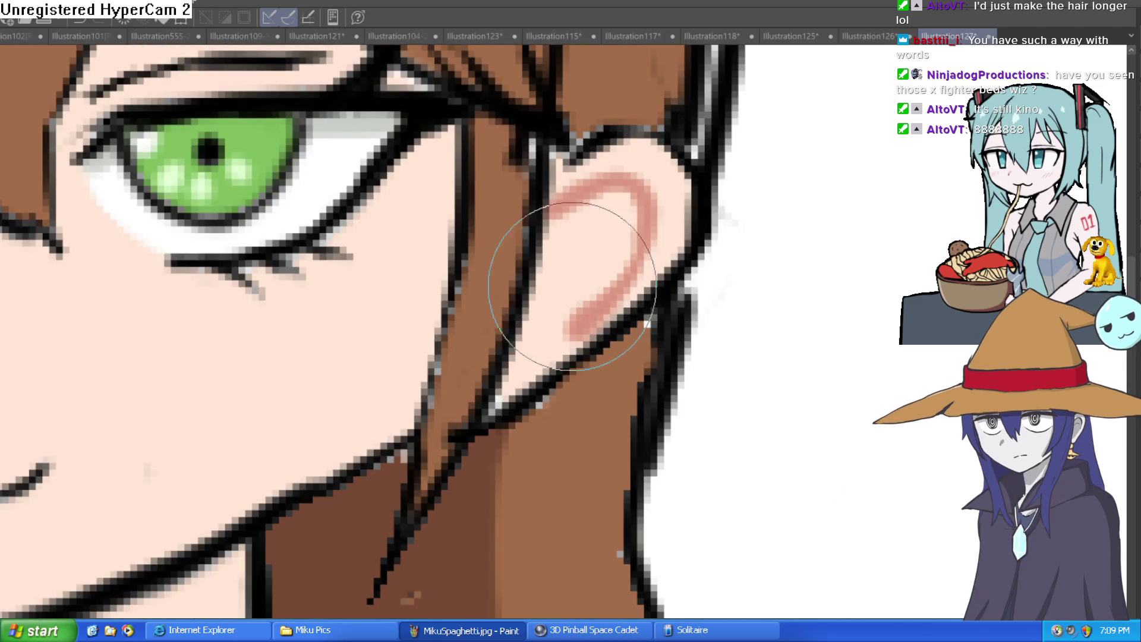
mouse_move(627, 208)
mouse_down()
mouse_move(574, 262)
mouse_move(526, 363)
mouse_up()
drag(631, 275, 512, 371)
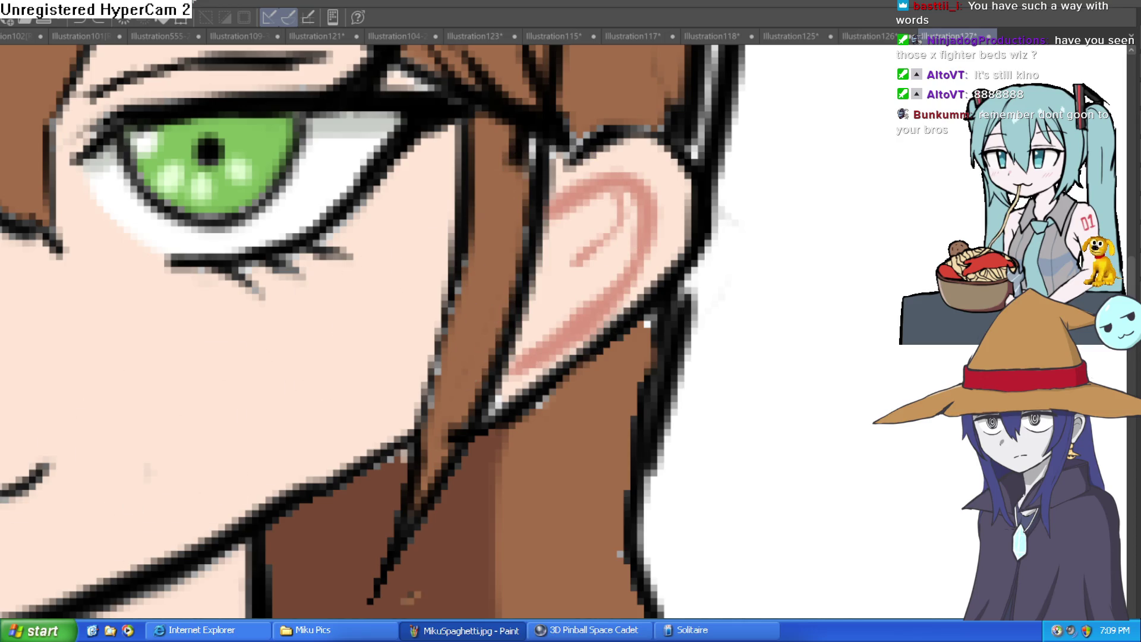
mouse_move(621, 232)
mouse_down()
mouse_move(574, 260)
mouse_move(612, 253)
mouse_move(604, 202)
mouse_move(562, 280)
mouse_move(601, 214)
mouse_move(581, 291)
mouse_up()
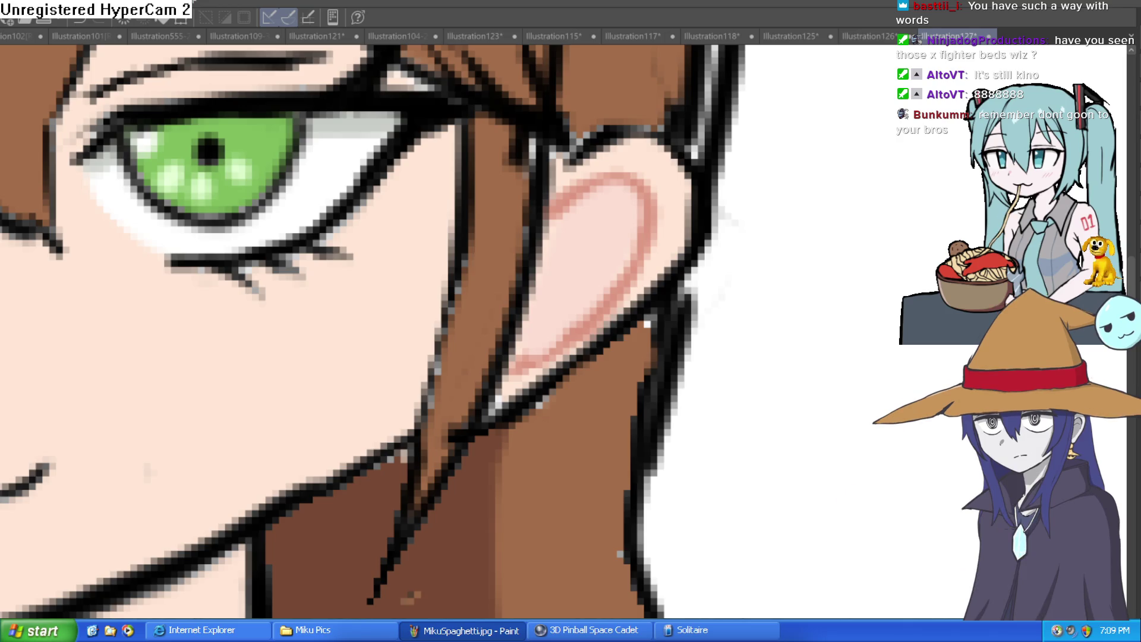
mouse_move(580, 216)
mouse_down()
mouse_move(611, 204)
mouse_move(624, 242)
mouse_move(611, 277)
mouse_move(591, 237)
mouse_move(606, 346)
mouse_move(599, 382)
mouse_up()
- Cover the stray hair lines beside the left eye with skin colour
scroll(590, 307, down, 3)
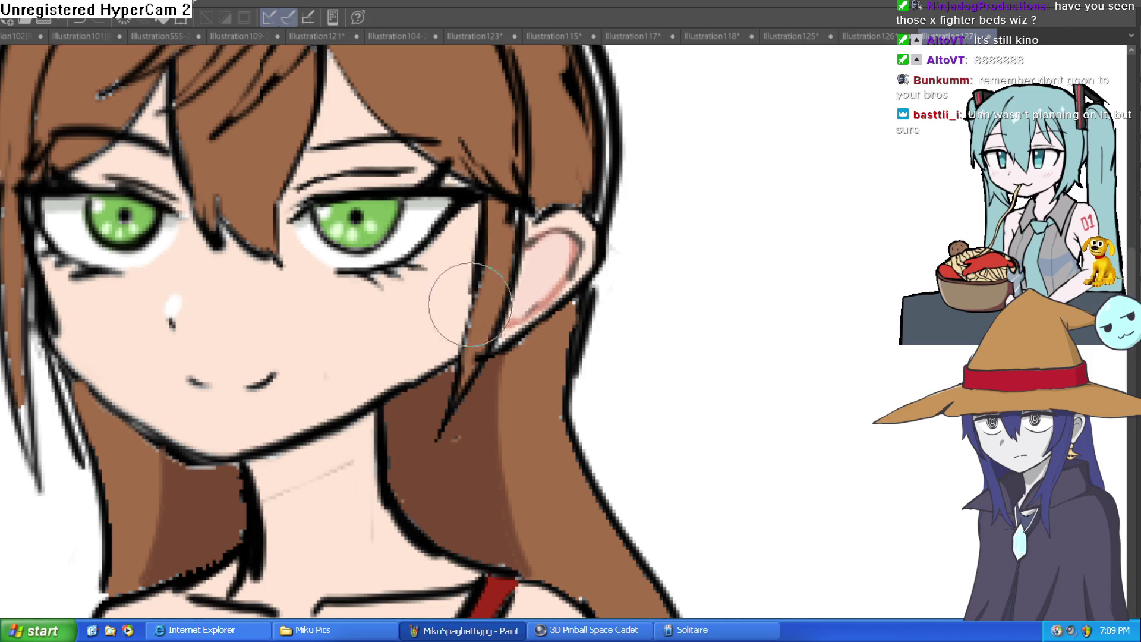
drag(612, 247, 584, 331)
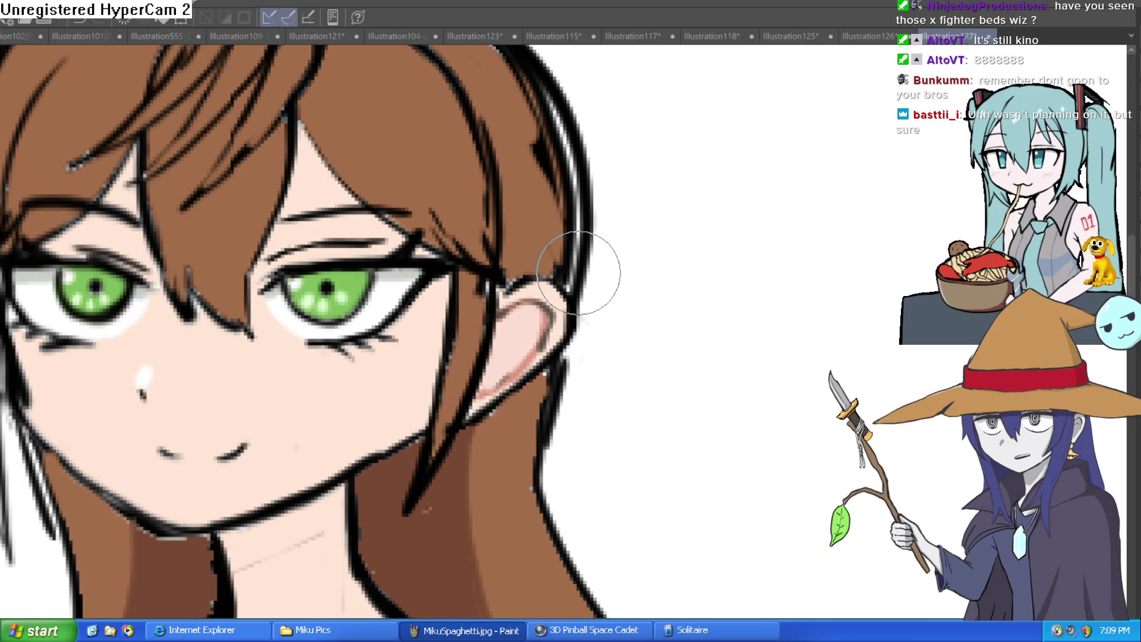
scroll(568, 297, down, 4)
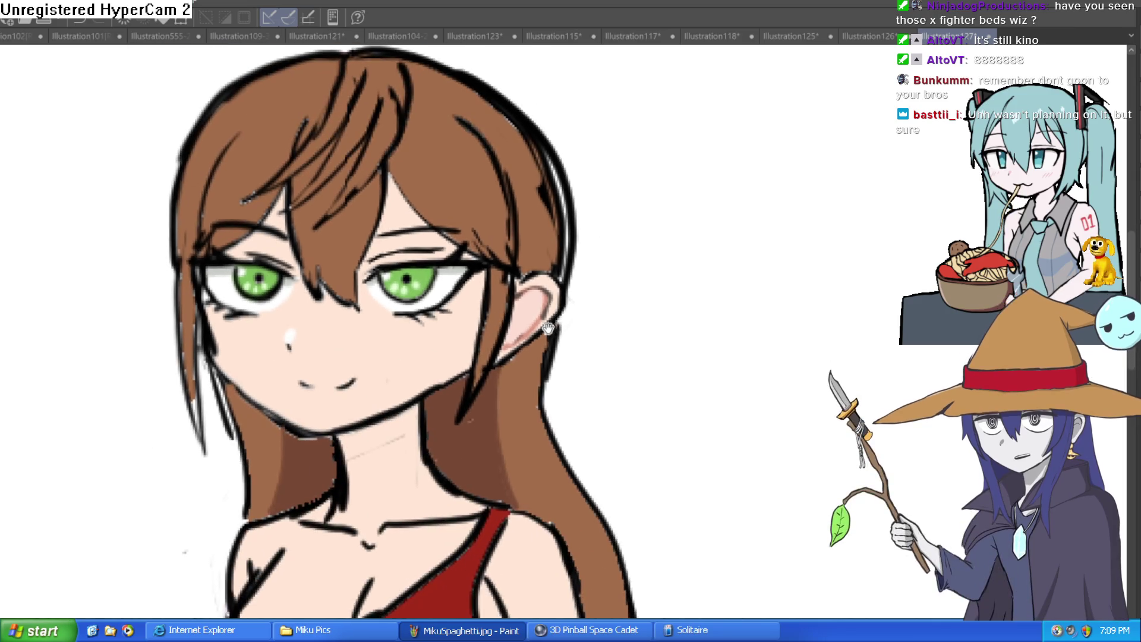
scroll(357, 321, up, 4)
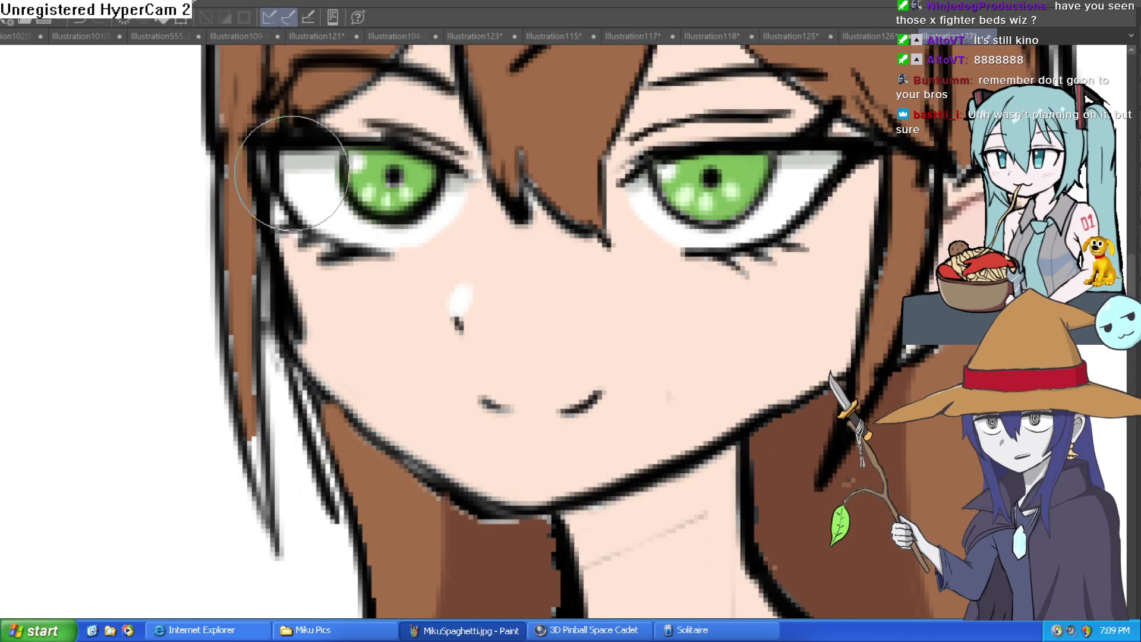
drag(297, 333, 284, 258)
drag(306, 318, 293, 267)
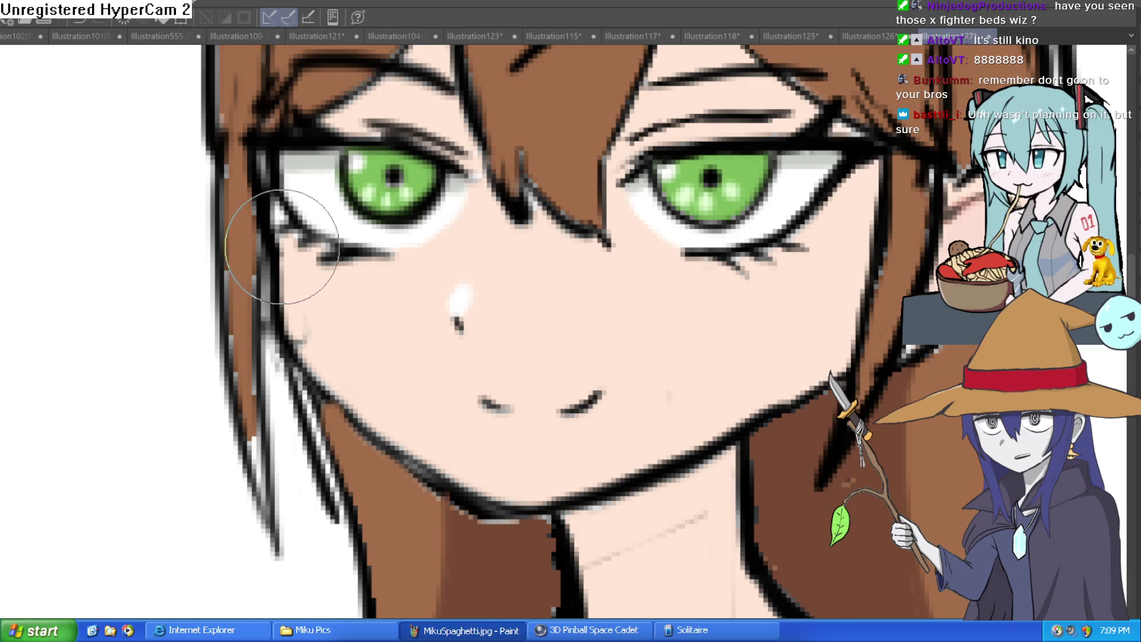
scroll(362, 324, down, 2)
scroll(349, 377, up, 4)
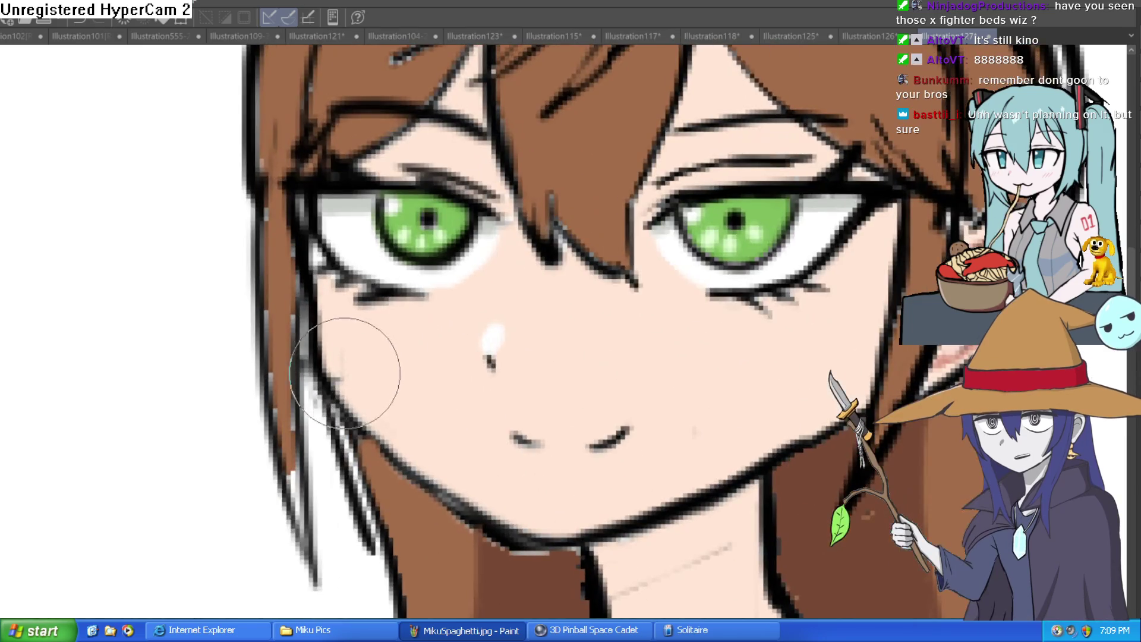
scroll(645, 384, down, 5)
scroll(509, 432, up, 4)
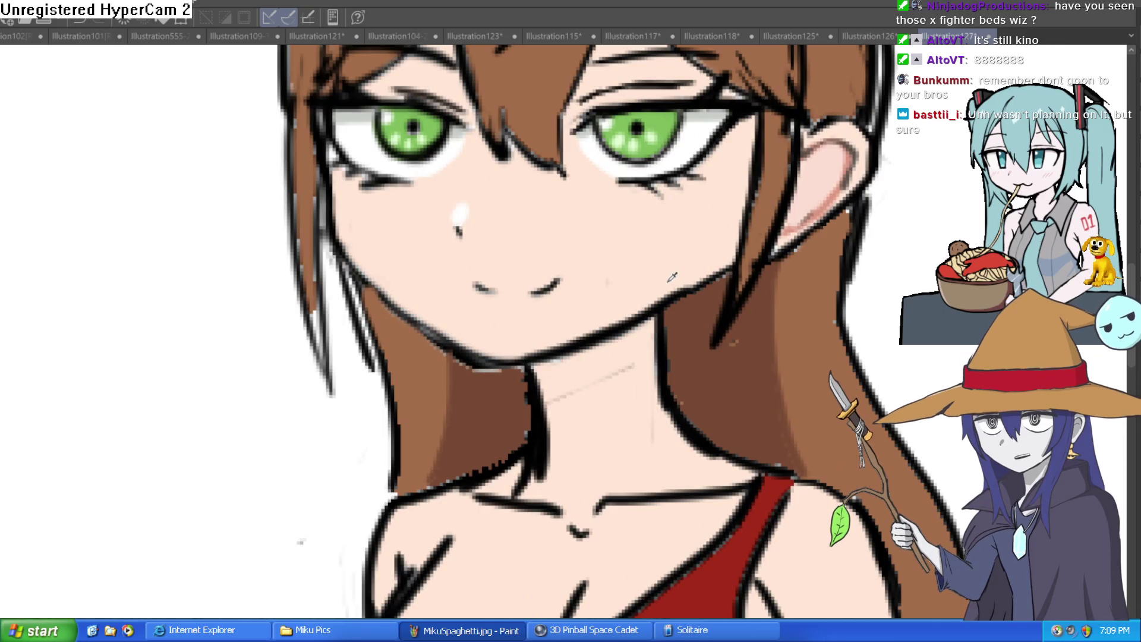
drag(671, 277, 49, 306)
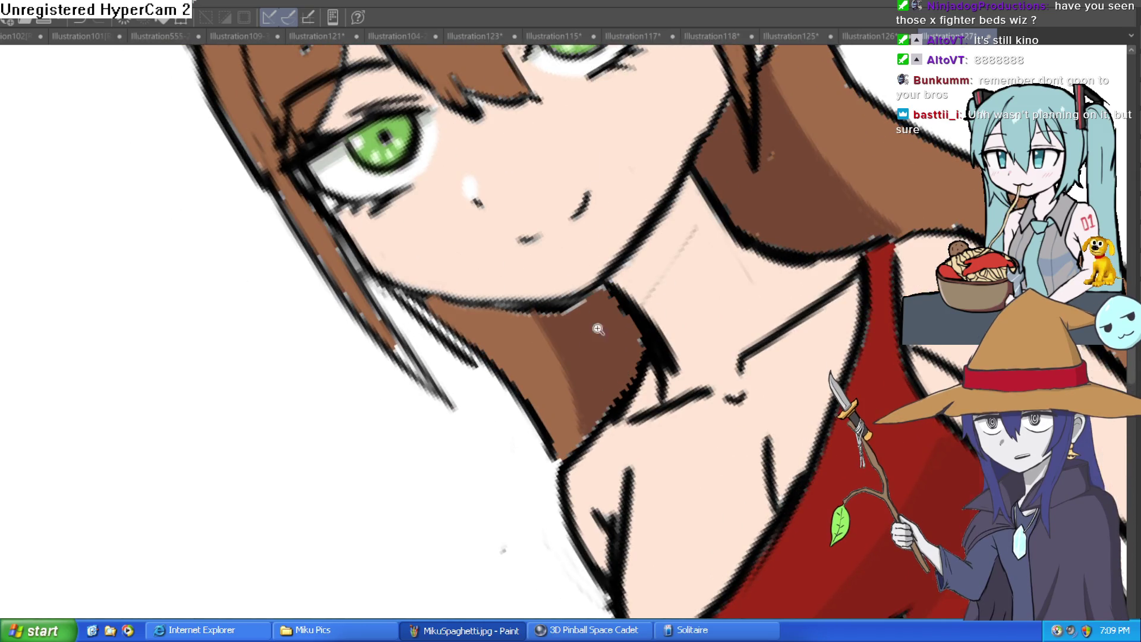
scroll(587, 339, up, 3)
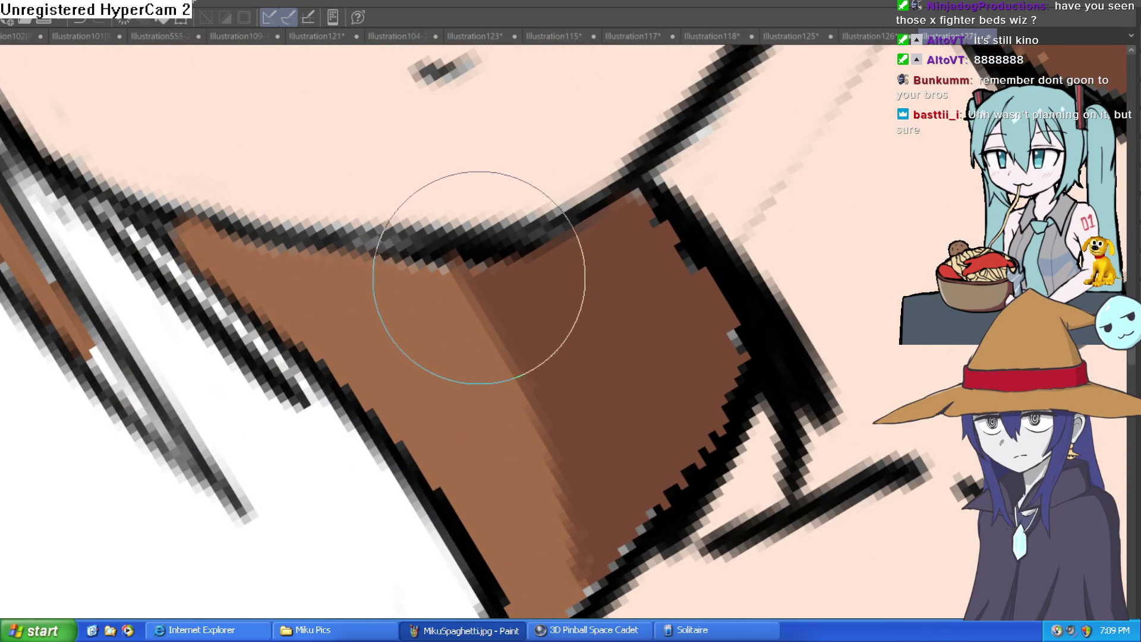
key(ctrl+0)
key(ctrl+0)
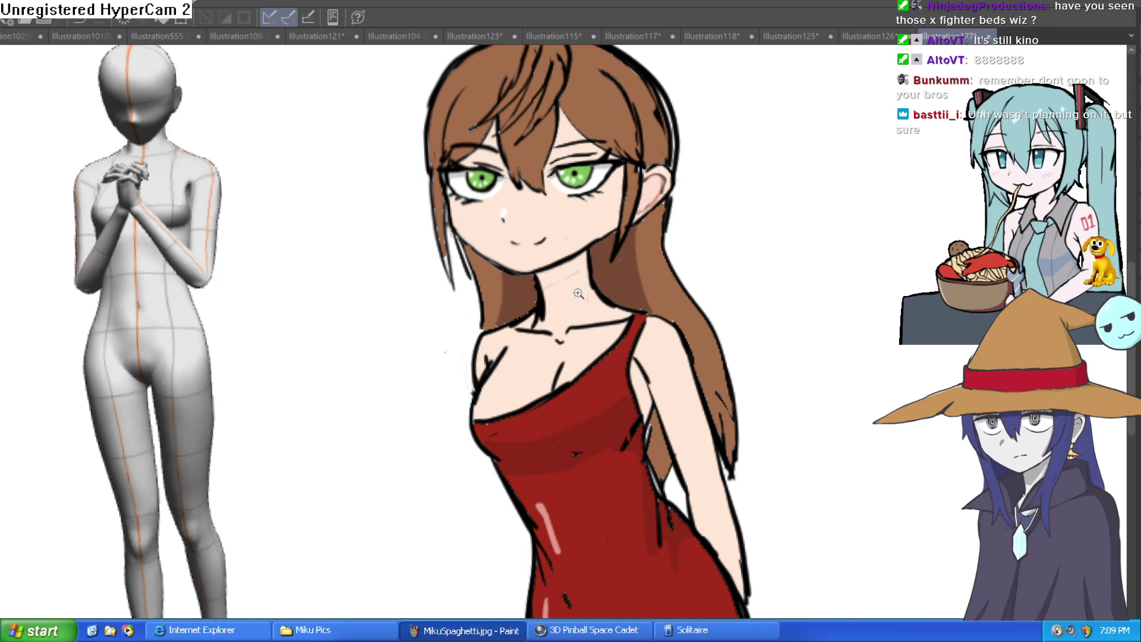
key(ctrl+0)
double_click(683, 309)
mouse_move(682, 309)
mouse_down()
mouse_move(650, 263)
mouse_move(713, 299)
mouse_up()
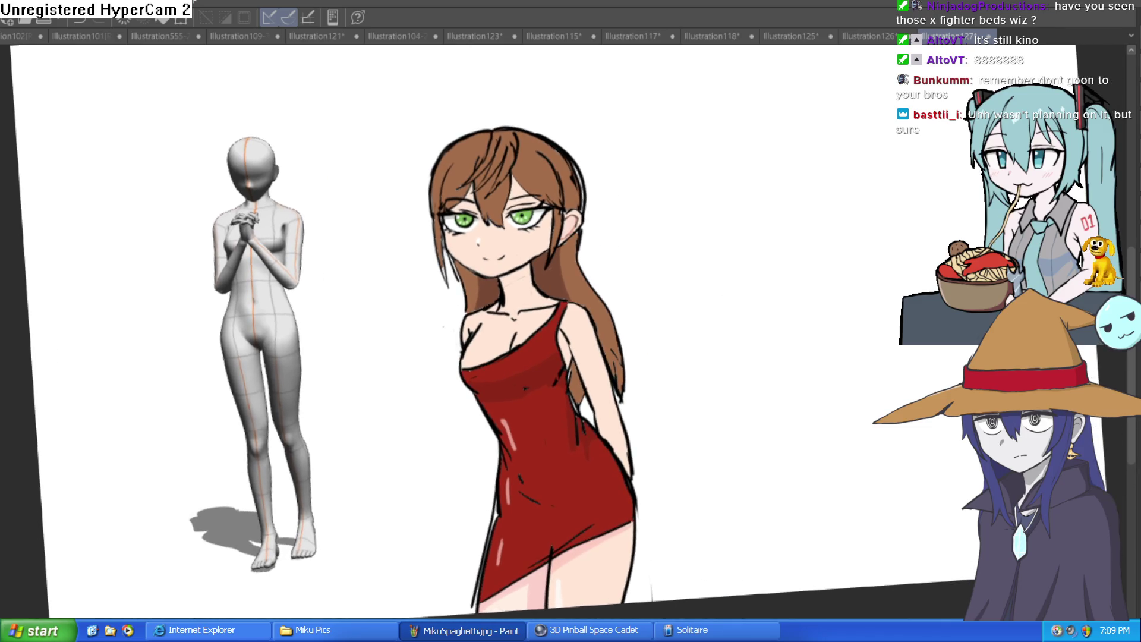
key(h)
key(h)
key(h)
key(h)
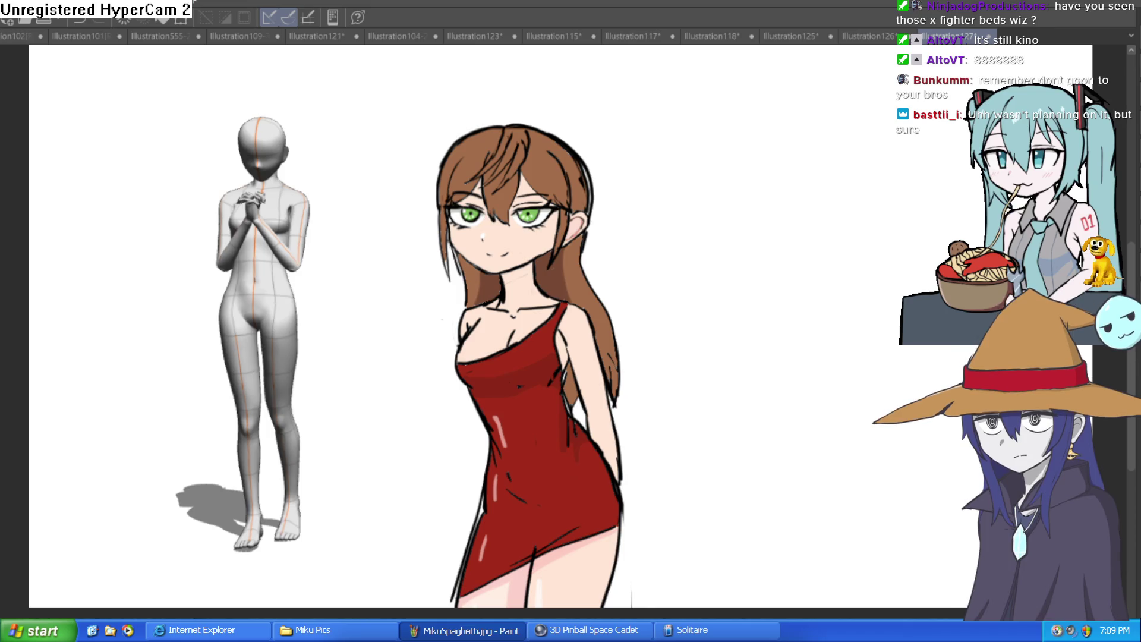
mouse_move(726, 363)
mouse_down()
mouse_move(721, 383)
mouse_move(738, 267)
mouse_up()
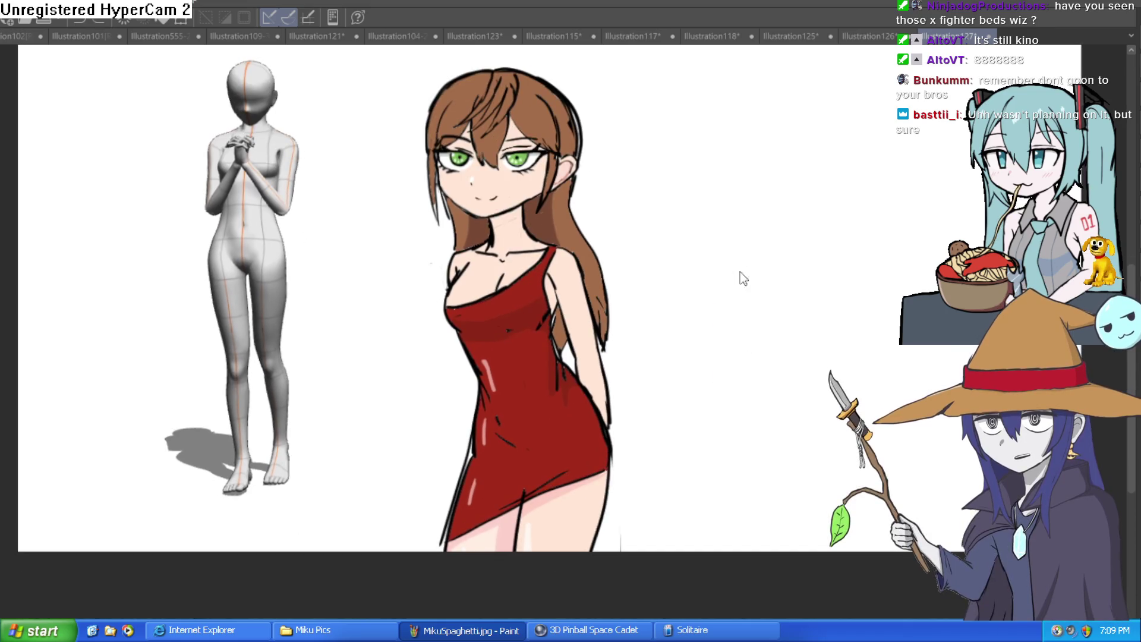
- Fit the red-dress canvas in view and briefly mirror it to check proportions
mouse_move(724, 316)
mouse_down()
mouse_move(705, 352)
mouse_move(681, 351)
mouse_up()
scroll(682, 351, up, 2)
scroll(680, 336, down, 2)
scroll(676, 339, up, 2)
scroll(704, 313, up, 1)
scroll(697, 323, down, 1)
scroll(698, 323, up, 1)
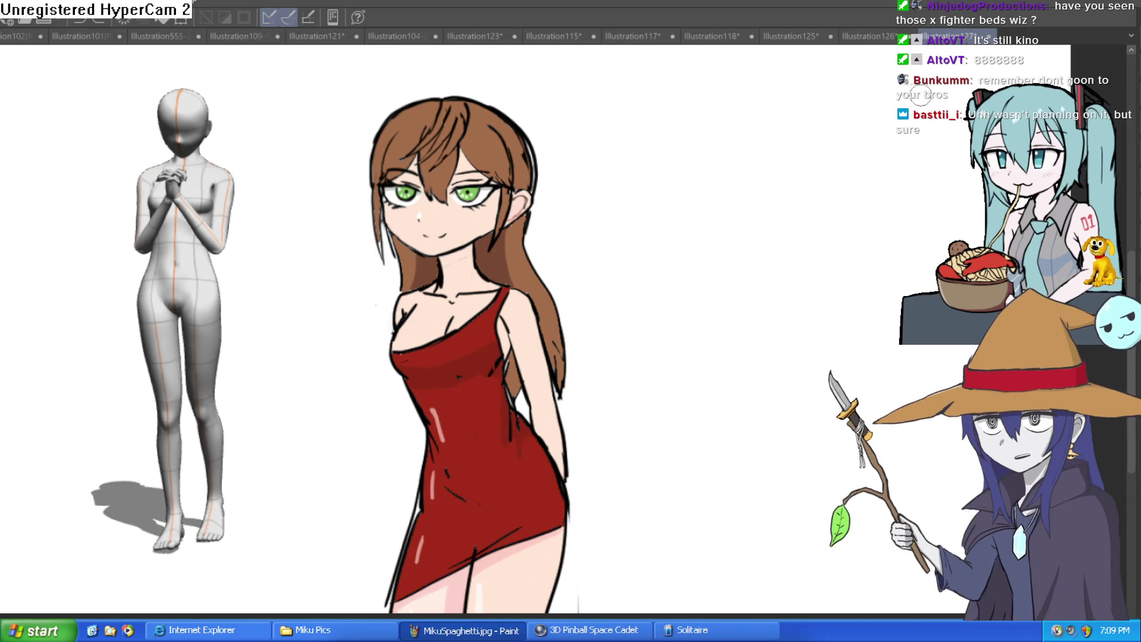
key(h)
key(h)
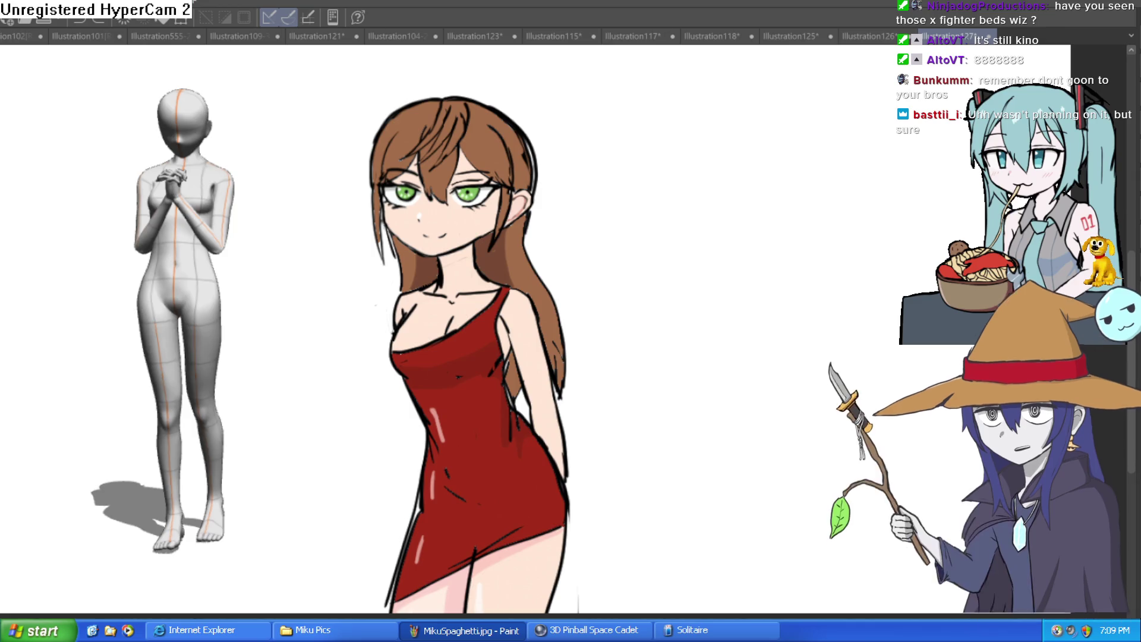
- Switch to Illustration126 and frame the masked figure higher in view
click(879, 33)
mouse_move(797, 198)
mouse_down()
mouse_move(785, 162)
mouse_move(767, 171)
mouse_move(770, 131)
mouse_move(755, 122)
mouse_up()
scroll(757, 152, down, 3)
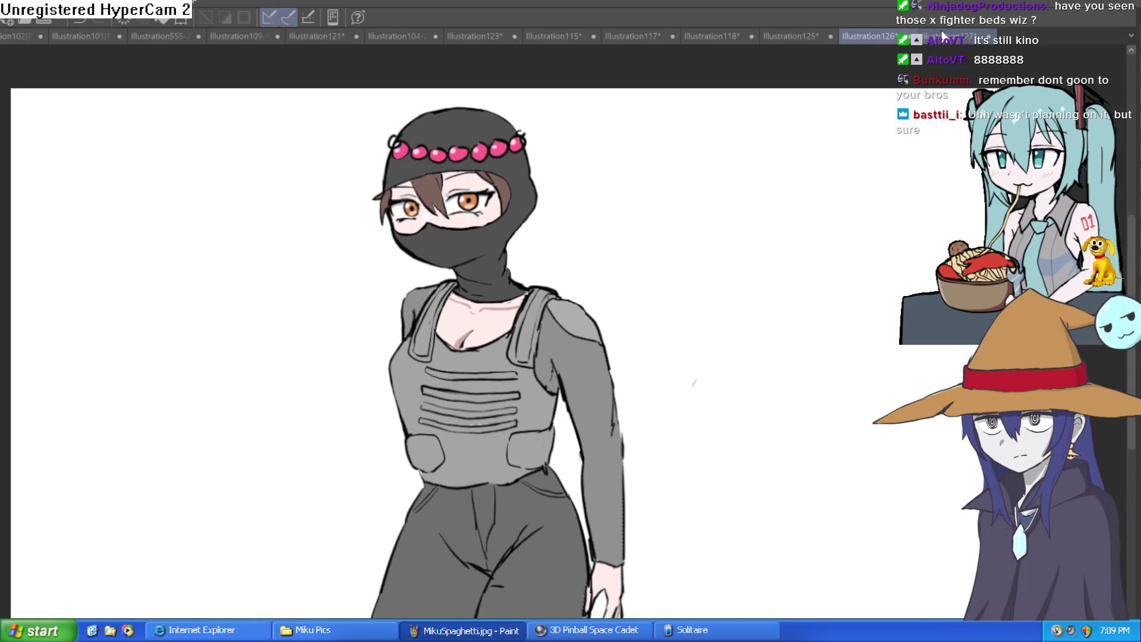
- Return to the Illustration127 tab with the red-dress girl and 3D pose model
click(954, 36)
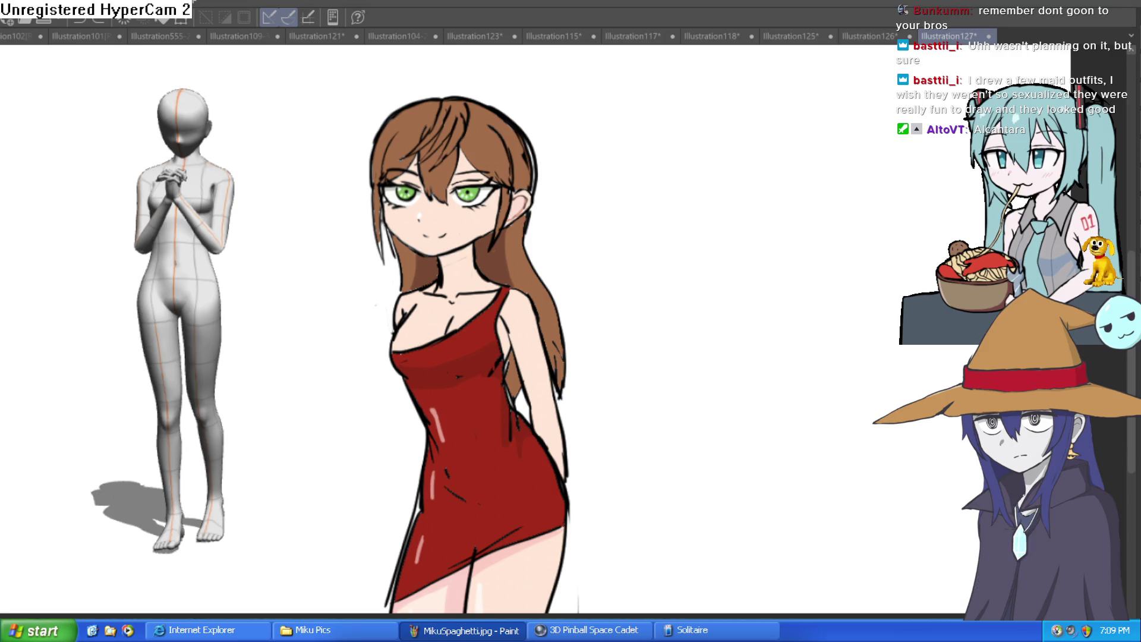
- Handwrite 'Alcantara' in black above the girl's head
drag(519, 252, 507, 374)
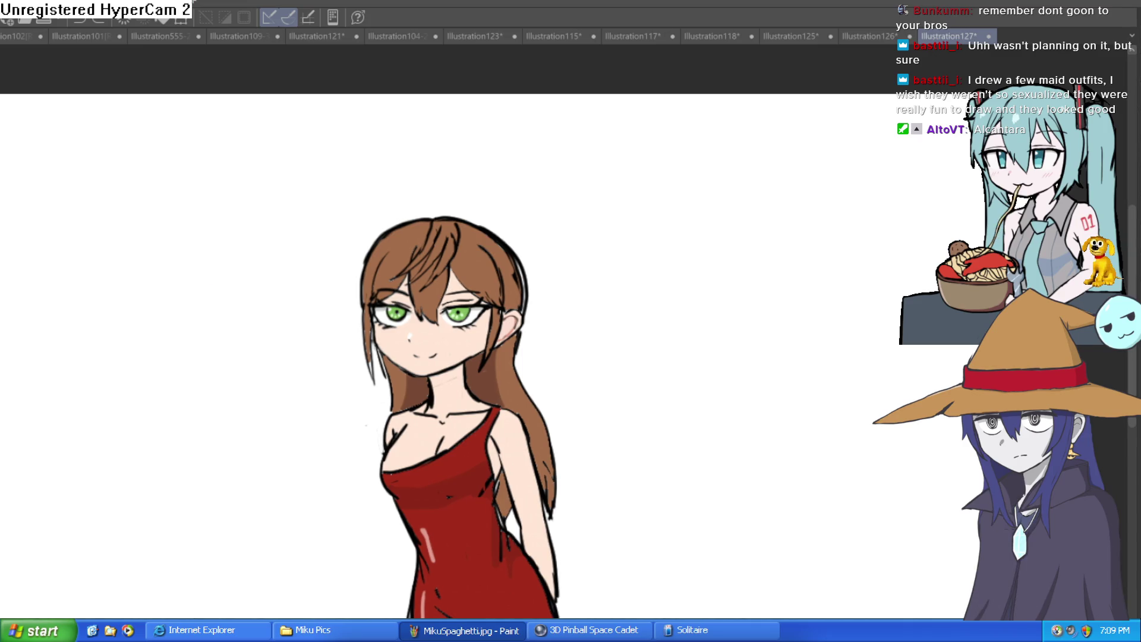
drag(359, 209, 390, 198)
key(ctrl+z)
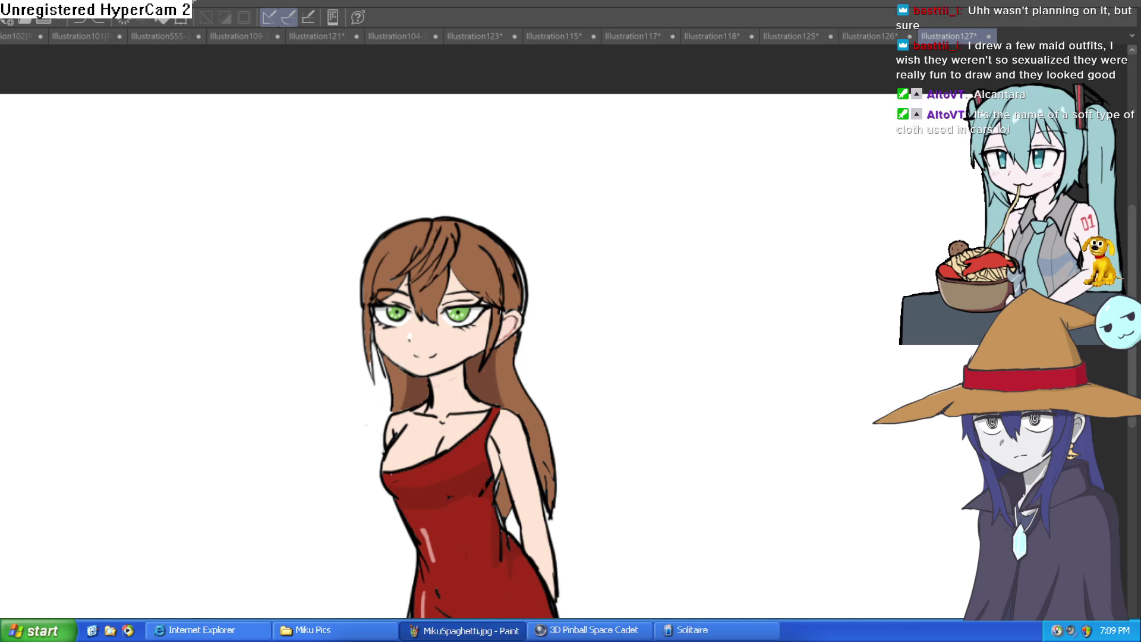
mouse_move(357, 183)
mouse_down()
mouse_move(380, 146)
mouse_move(391, 177)
mouse_up()
mouse_move(365, 164)
mouse_down()
mouse_move(393, 156)
mouse_move(443, 182)
mouse_up()
mouse_move(478, 162)
mouse_down()
mouse_move(475, 180)
mouse_move(515, 178)
mouse_up()
drag(536, 142, 535, 182)
mouse_move(524, 160)
mouse_down()
mouse_move(548, 159)
mouse_move(589, 182)
mouse_up()
mouse_move(615, 161)
mouse_down()
mouse_move(605, 169)
mouse_move(618, 178)
mouse_up()
drag(627, 160, 629, 179)
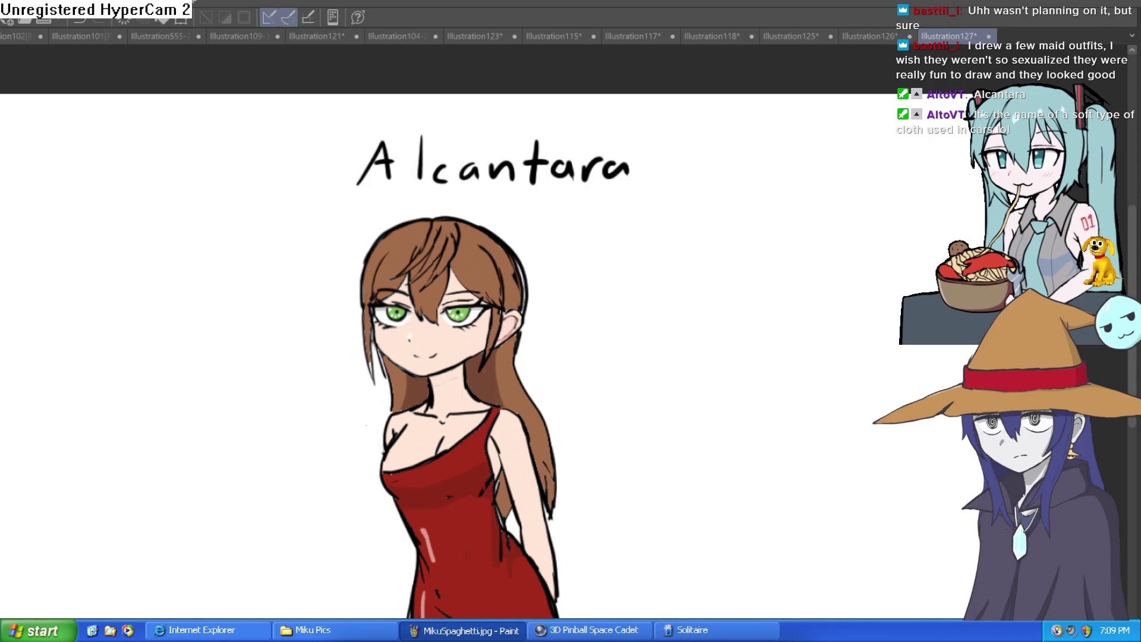
- Lasso the letter A, nudge it slightly right with Transform, confirm and deselect
key(m)
drag(406, 156, 409, 122)
key(ctrl+t)
drag(396, 169, 406, 177)
click(356, 227)
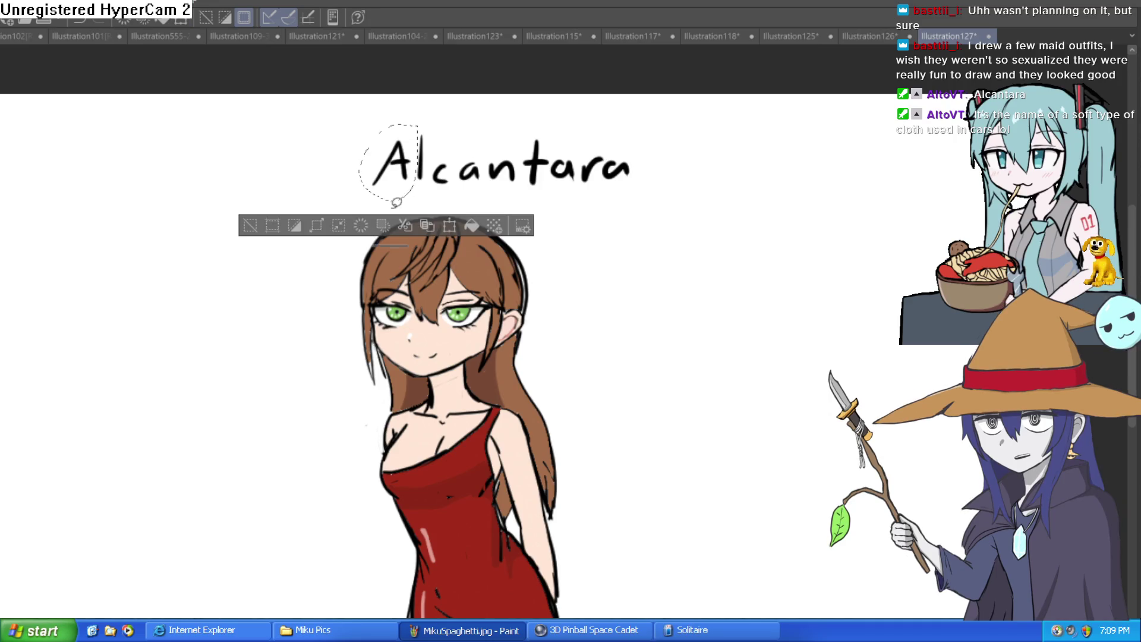
click(264, 232)
scroll(701, 257, down, 2)
mouse_move(700, 258)
mouse_down()
mouse_move(682, 326)
mouse_move(655, 311)
mouse_move(674, 329)
mouse_move(719, 326)
mouse_up()
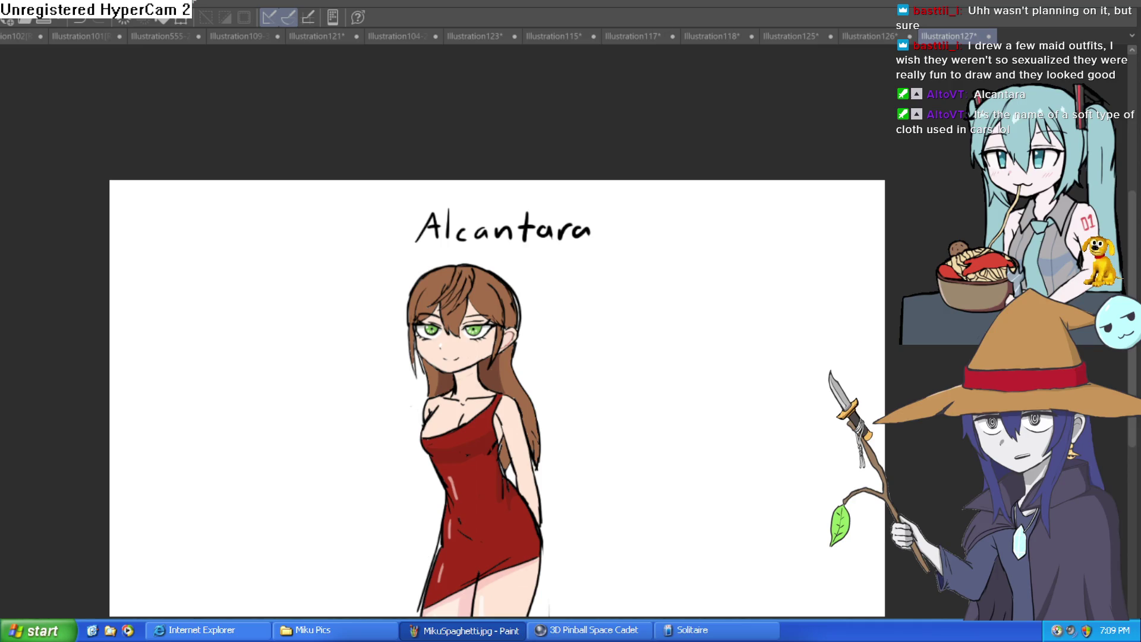
- Add two white highlights to the hair, then reframe the whole figure
click(667, 324)
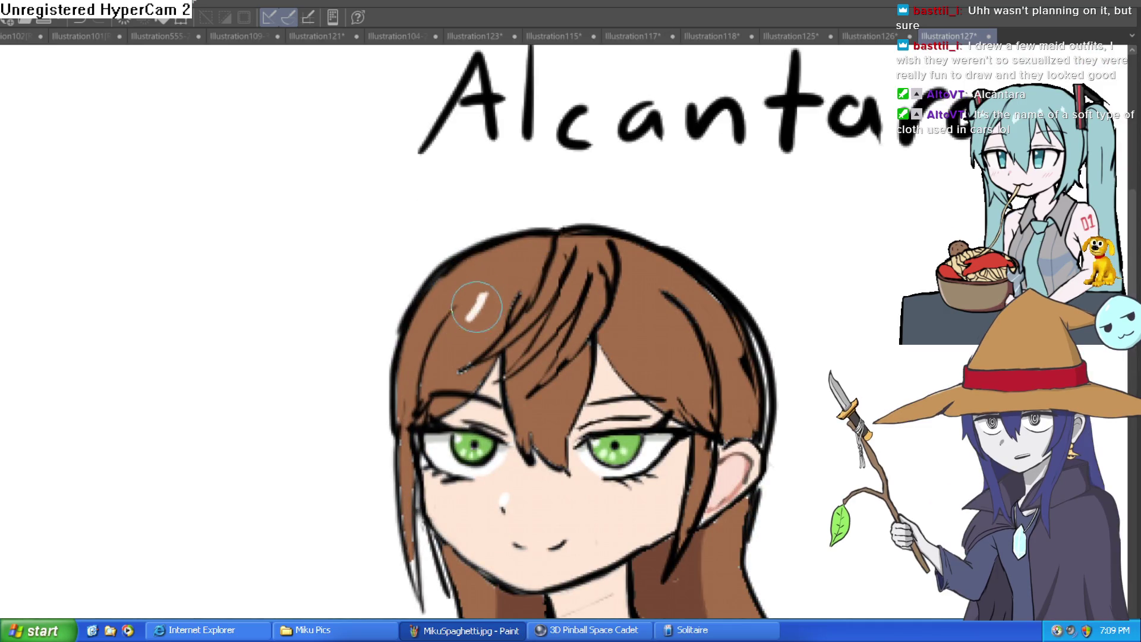
mouse_move(487, 294)
mouse_down()
mouse_move(480, 315)
mouse_move(435, 308)
mouse_up()
drag(642, 308, 641, 324)
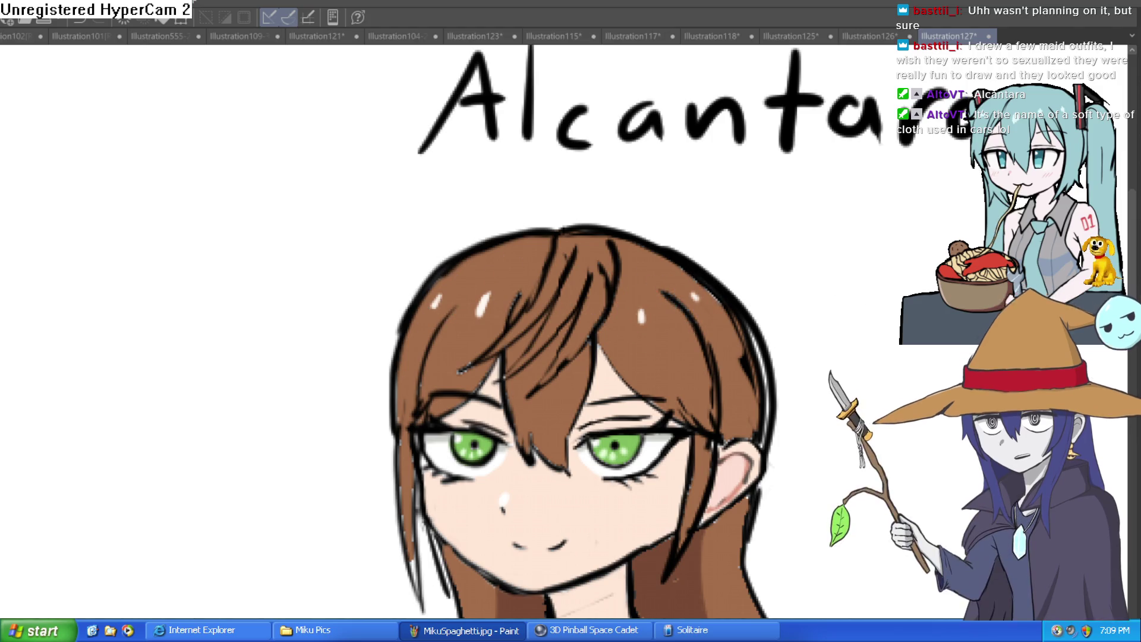
scroll(821, 448, down, 2)
mouse_move(820, 448)
mouse_down()
mouse_move(789, 293)
mouse_move(729, 260)
mouse_up()
scroll(759, 321, down, 2)
drag(760, 321, 739, 303)
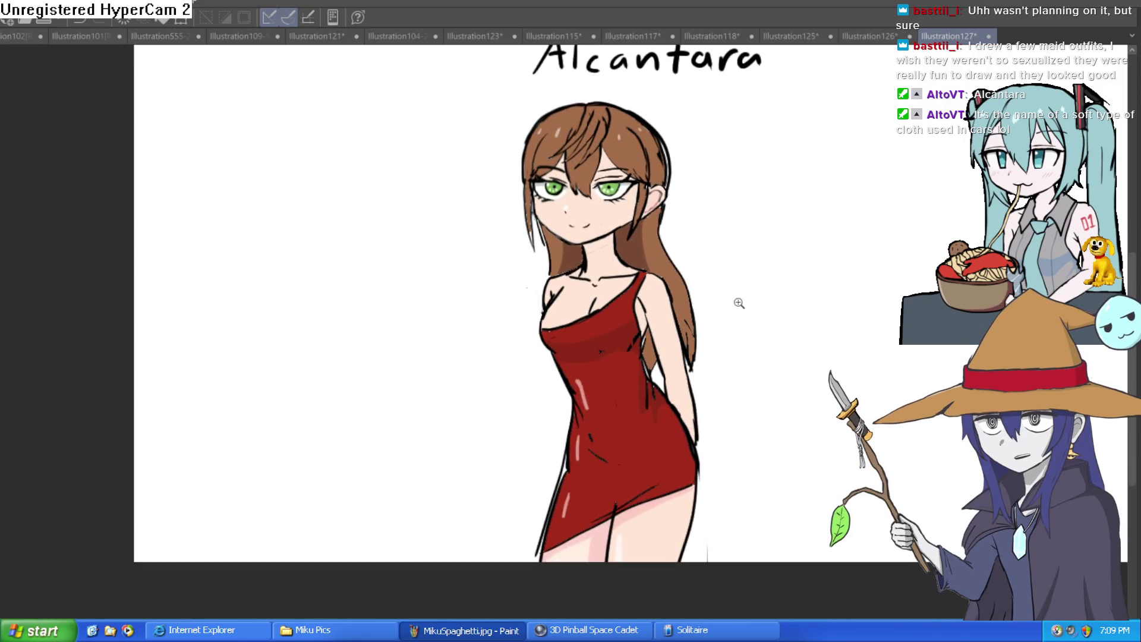
scroll(739, 334, up, 2)
drag(733, 352, 734, 332)
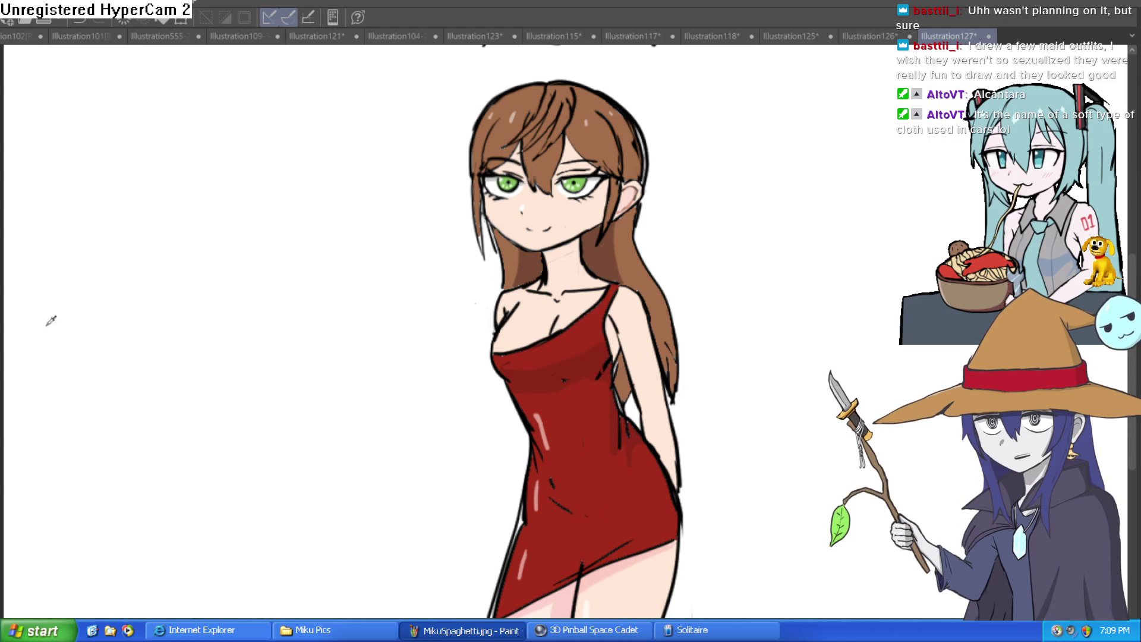
- Zoom in on the dress and paint a dark vertical shading stroke down the waist
click(558, 373)
click(558, 373)
click(558, 373)
click(558, 374)
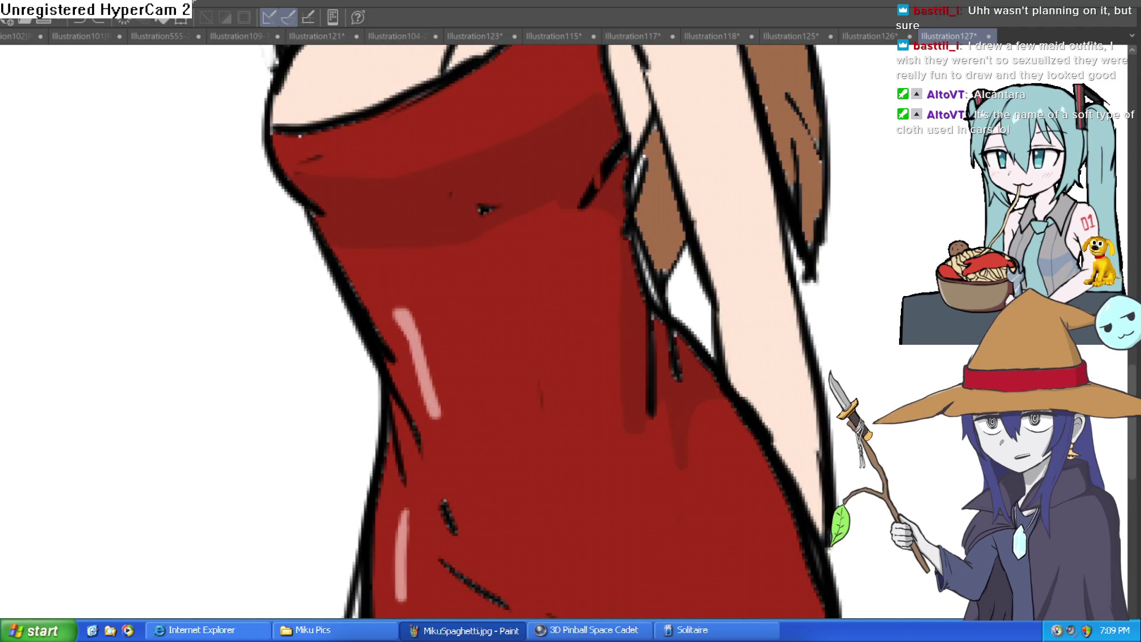
mouse_move(509, 337)
mouse_down()
mouse_move(527, 459)
mouse_move(526, 441)
mouse_up()
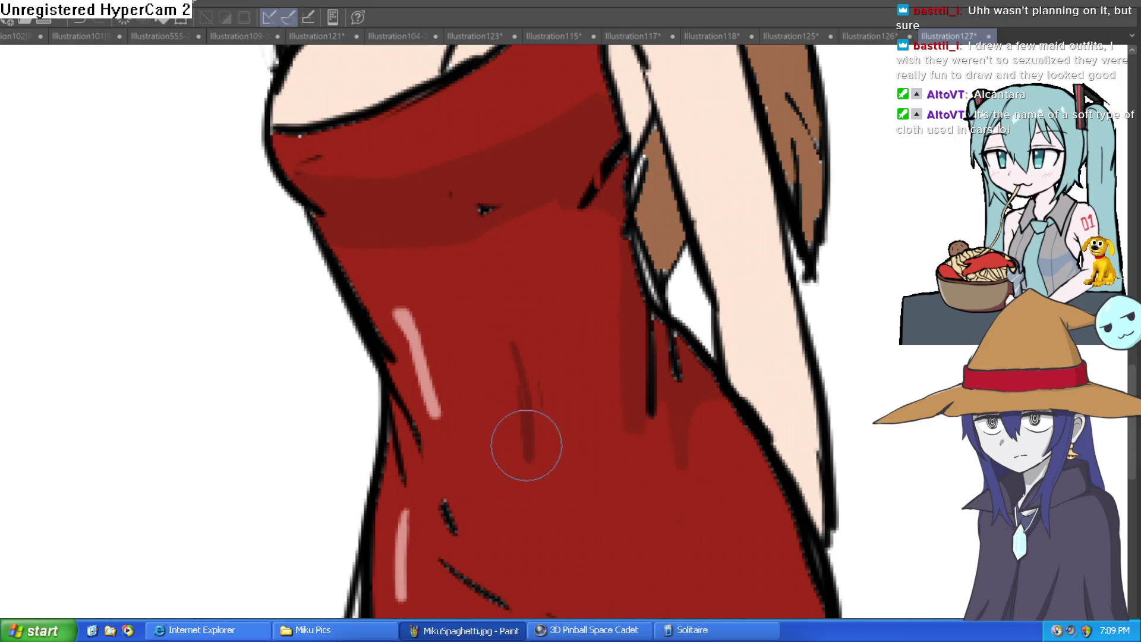
drag(515, 349, 528, 479)
key(ctrl+0)
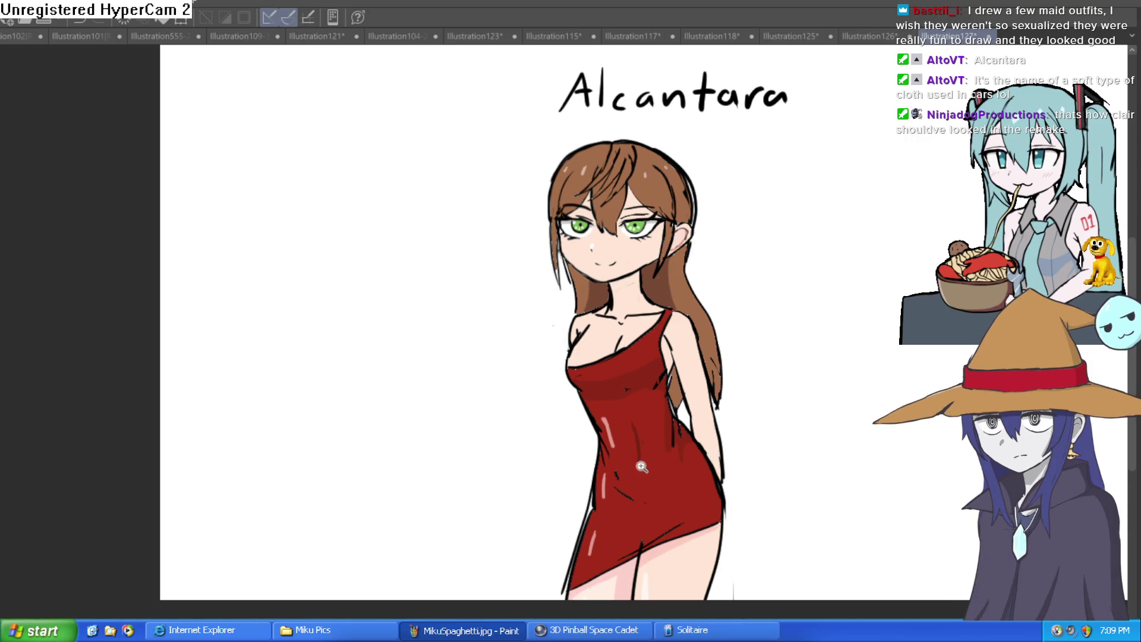
- Replace the dark waist stroke with a new dark-red shading stroke down the dress
scroll(618, 387, up, 3)
key(ctrl+z)
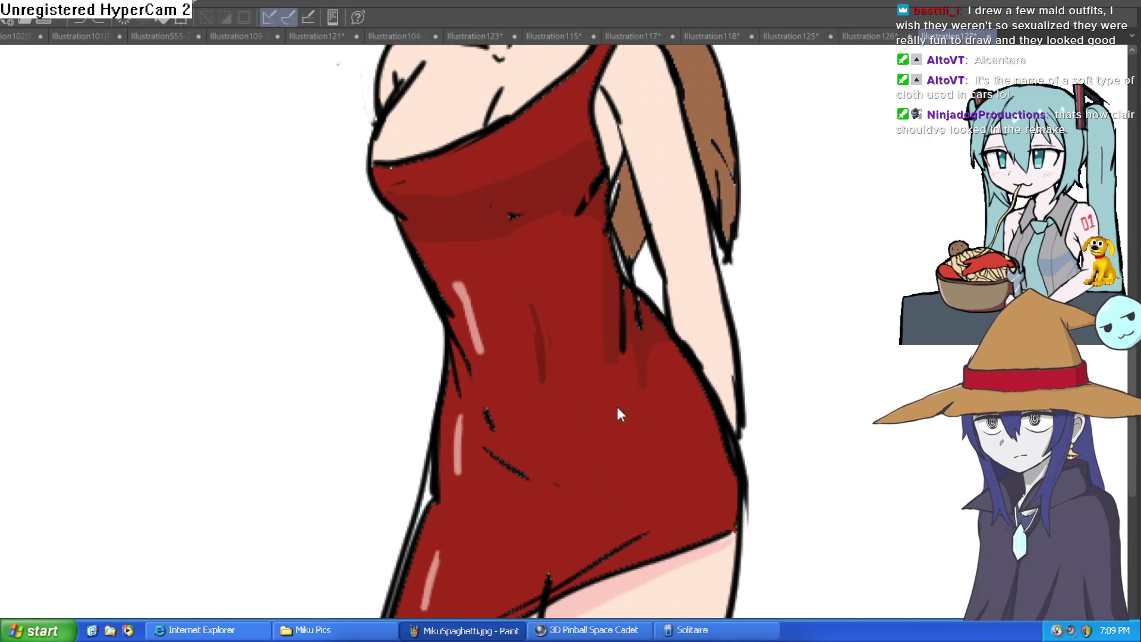
drag(530, 328, 553, 416)
key(ctrl+0)
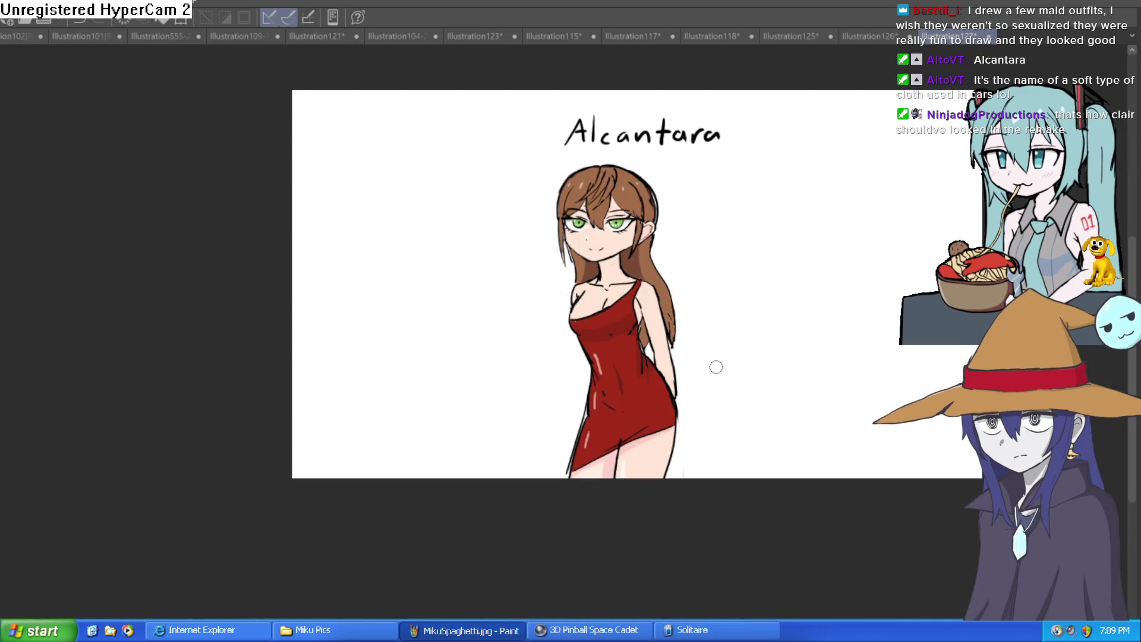
mouse_move(698, 377)
mouse_down()
mouse_move(701, 364)
mouse_move(705, 384)
mouse_up()
scroll(630, 364, up, 4)
mouse_move(629, 364)
mouse_down()
mouse_move(647, 383)
mouse_move(660, 362)
mouse_move(658, 383)
mouse_up()
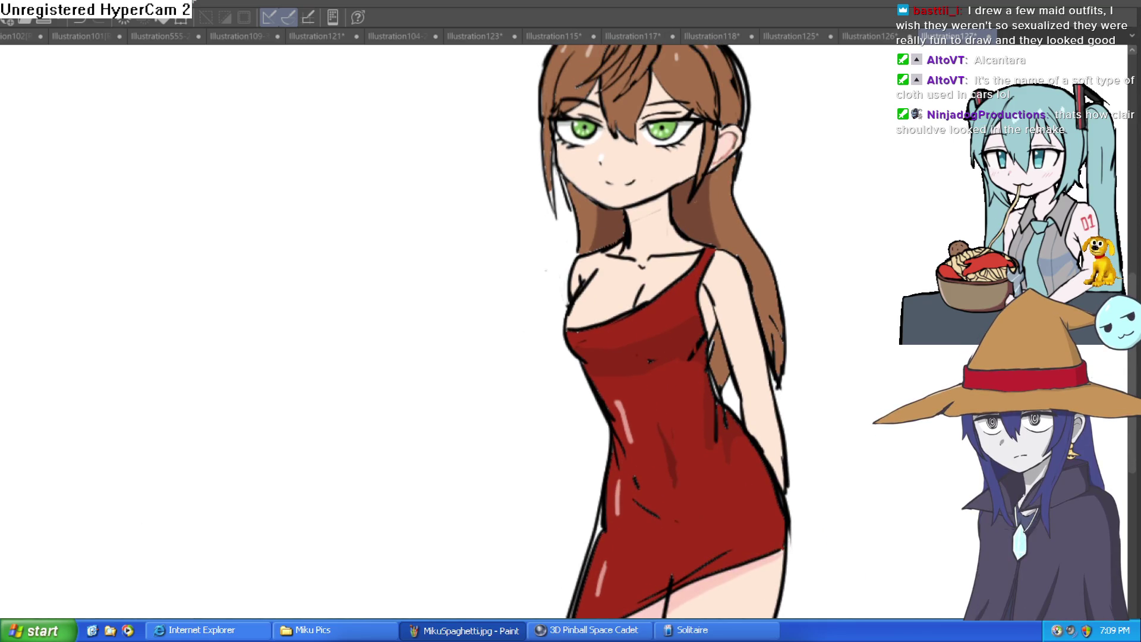
- Add two white highlights on the skin of the chest
click(604, 271)
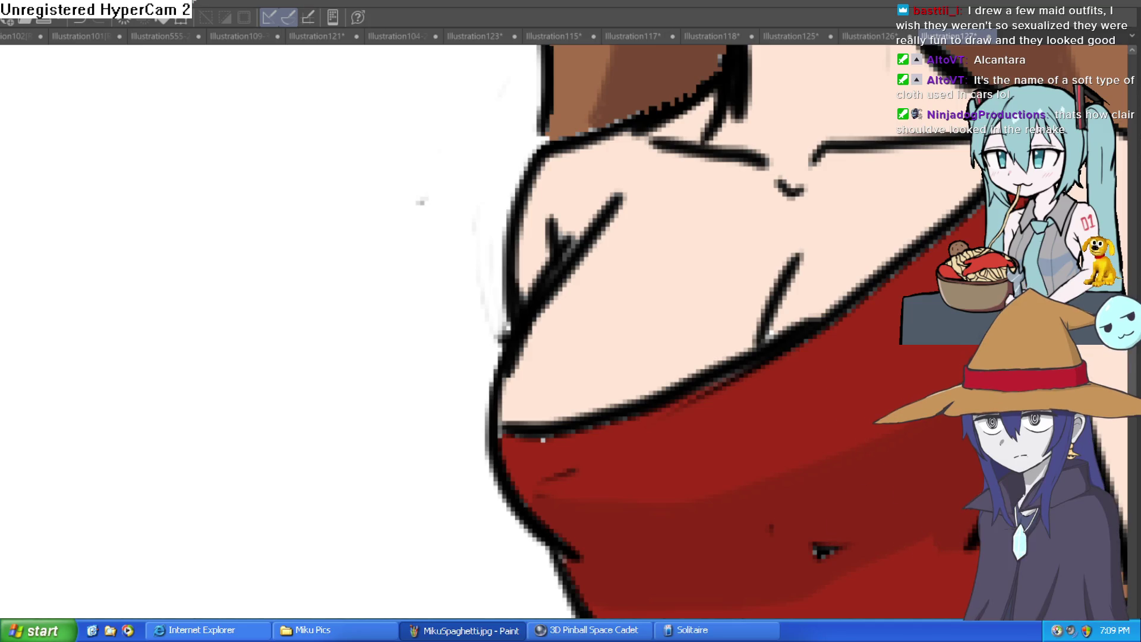
drag(594, 284, 615, 254)
drag(841, 257, 850, 243)
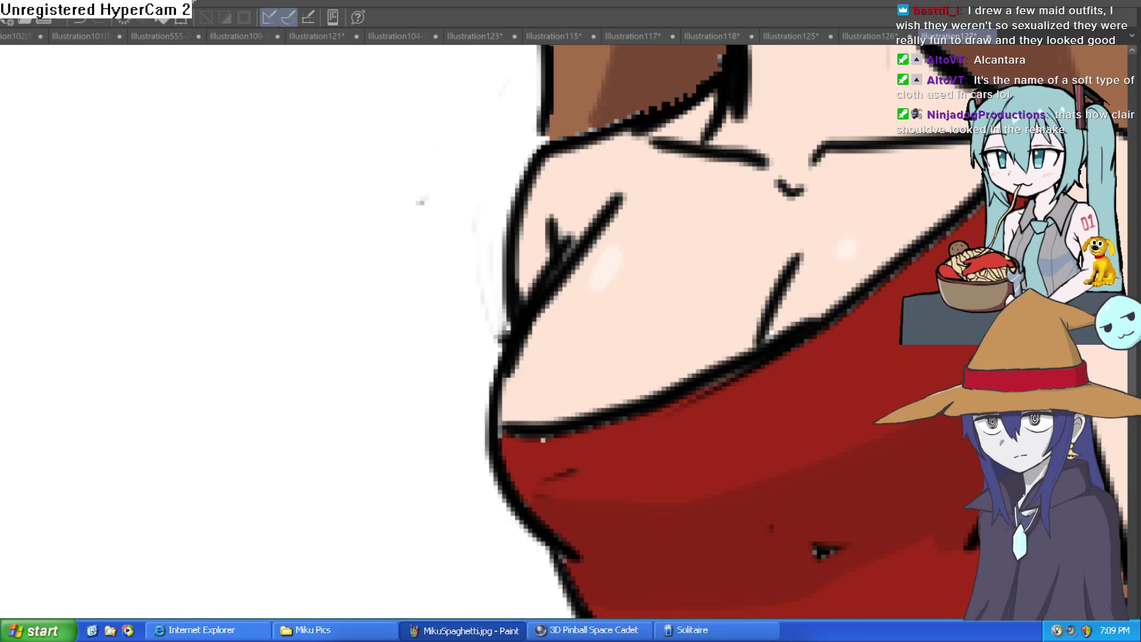
scroll(713, 482, down, 5)
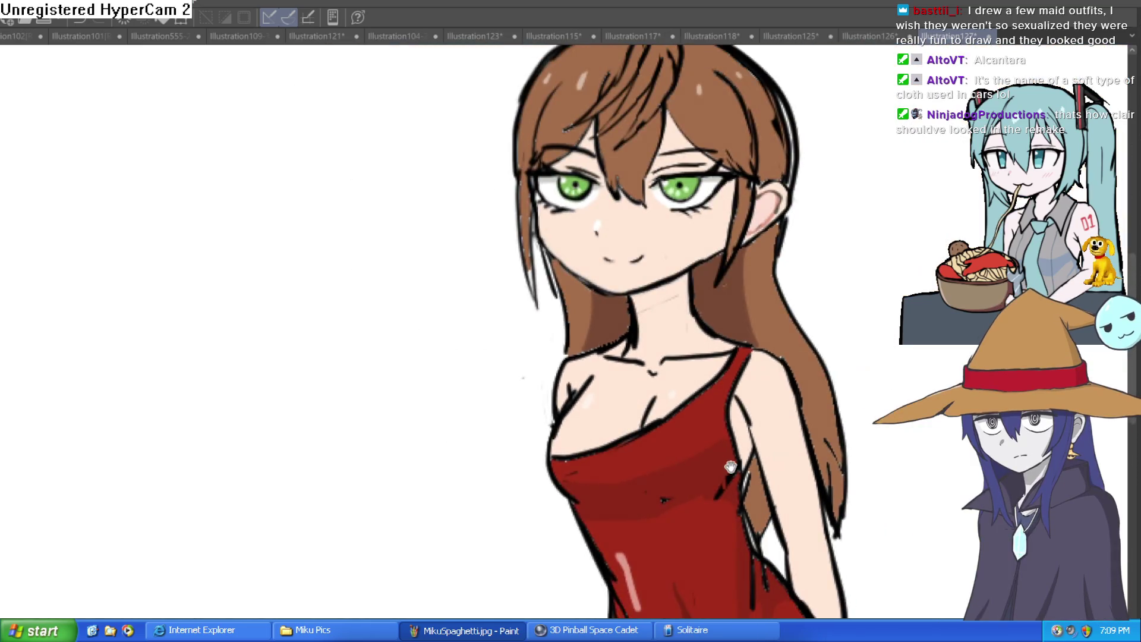
drag(717, 442, 713, 483)
drag(695, 397, 691, 394)
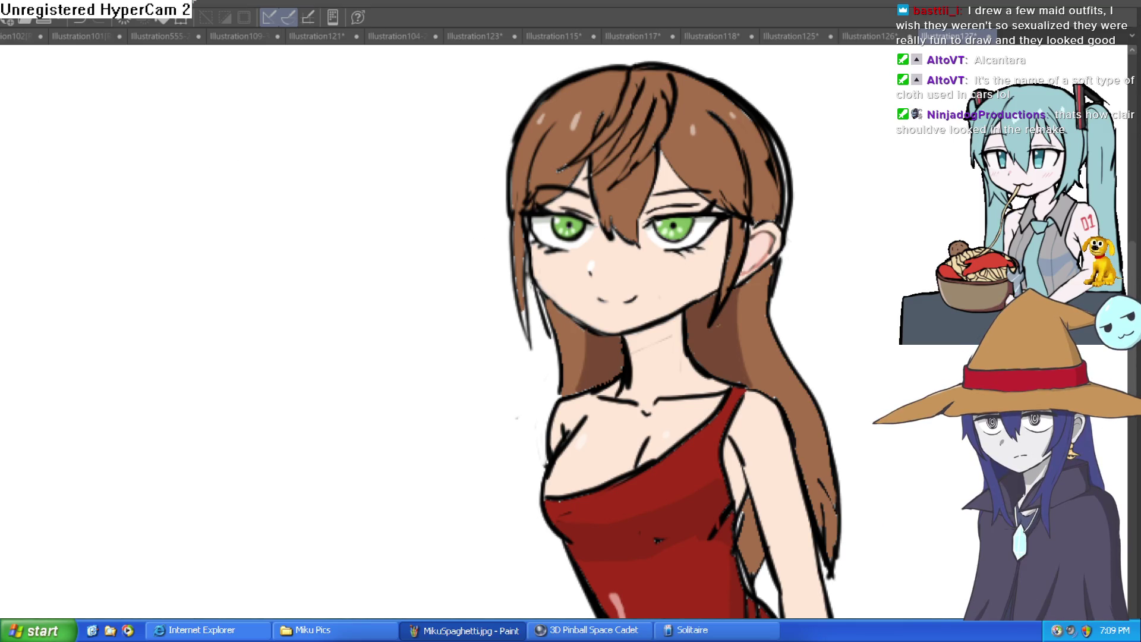
- Draw three diagonal red blush strokes on each cheek
scroll(576, 276, up, 5)
drag(511, 252, 474, 300)
drag(574, 237, 514, 294)
drag(625, 229, 570, 290)
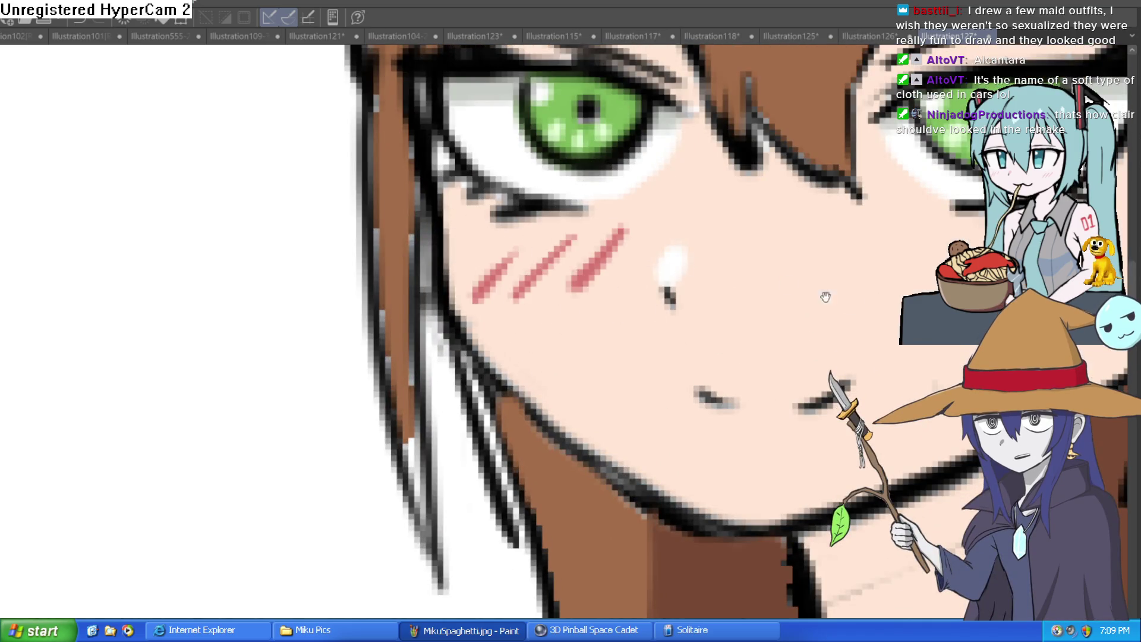
drag(808, 291, 555, 324)
drag(740, 265, 666, 336)
drag(784, 271, 720, 333)
mouse_move(862, 271)
mouse_down()
mouse_move(796, 327)
mouse_move(870, 297)
mouse_up()
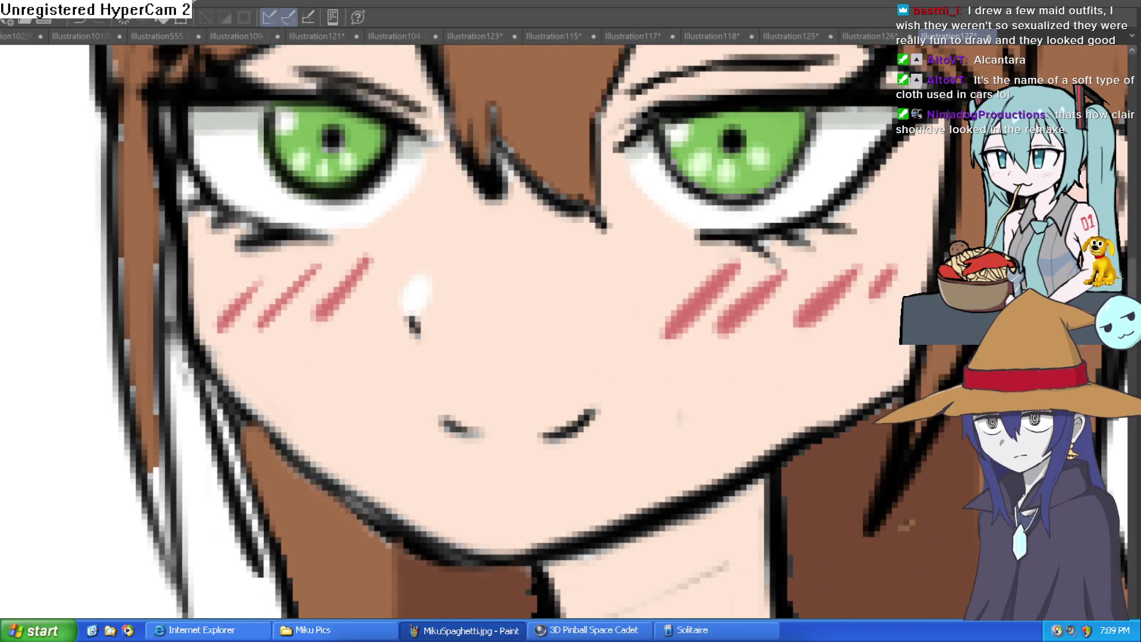
key(ctrl+z)
key(ctrl+z)
key(ctrl+z)
key(ctrl+y)
key(ctrl+y)
key(ctrl+y)
scroll(928, 468, down, 5)
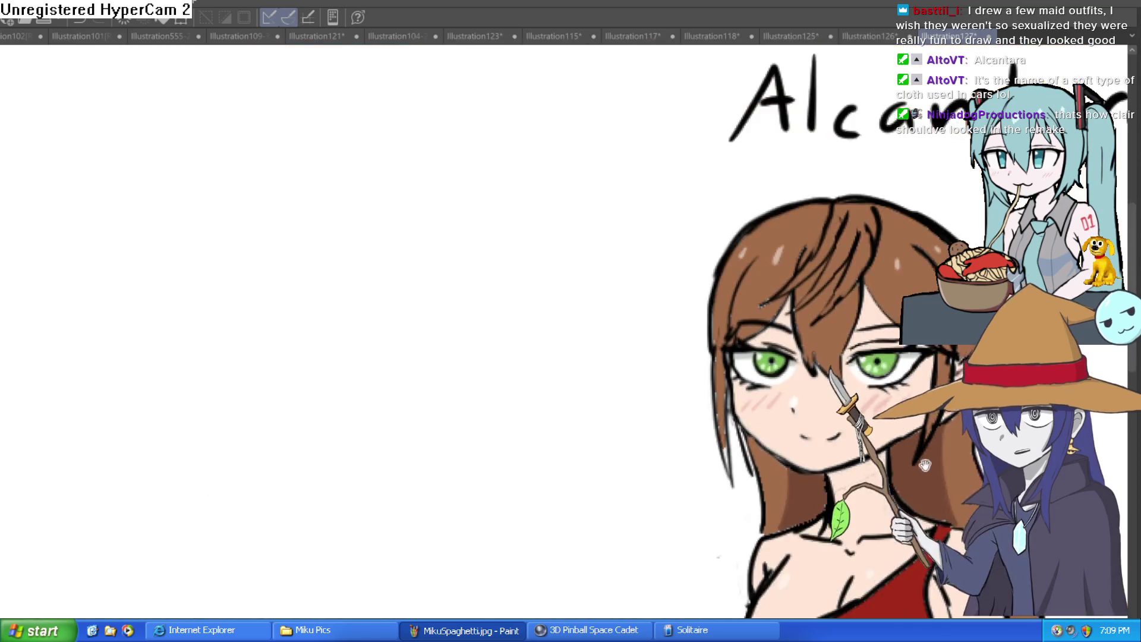
scroll(732, 363, up, 4)
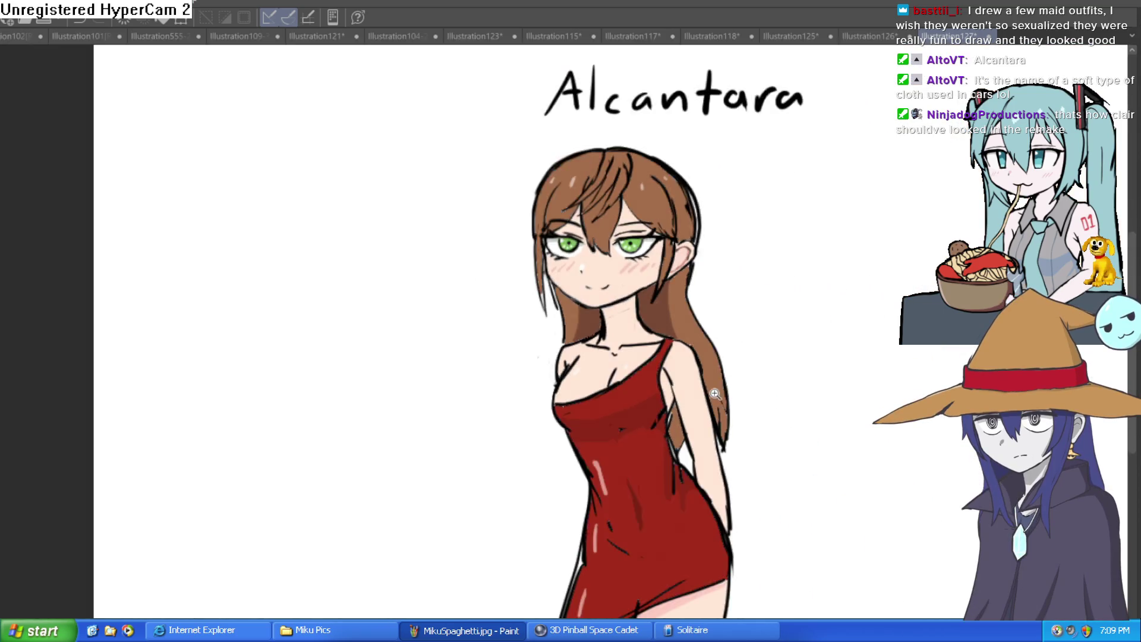
scroll(716, 394, down, 2)
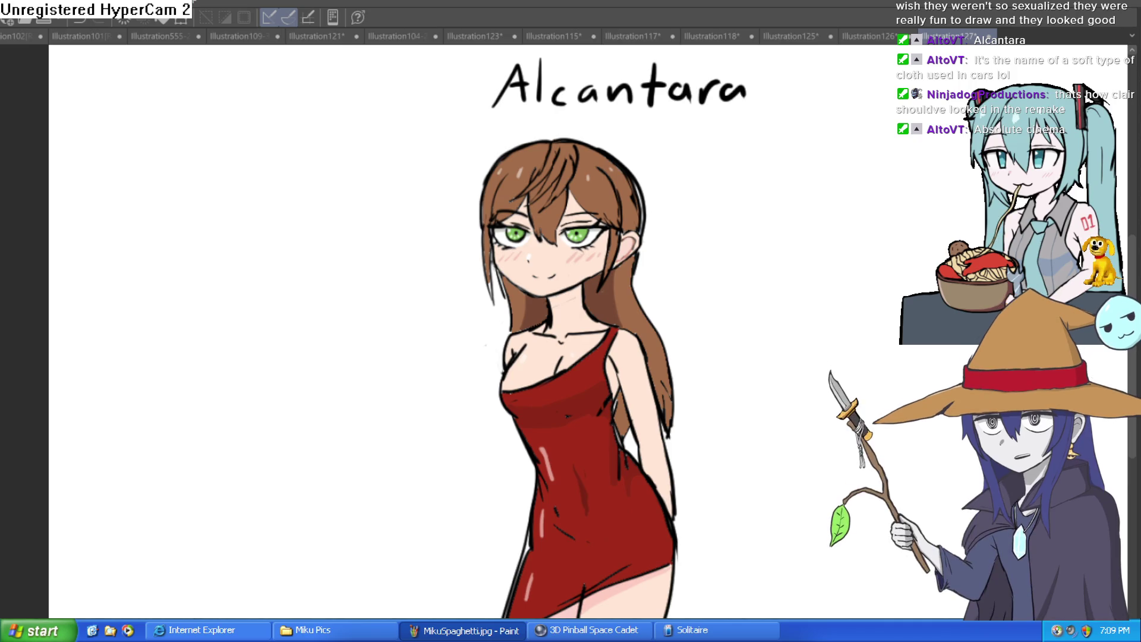
click(861, 37)
click(948, 39)
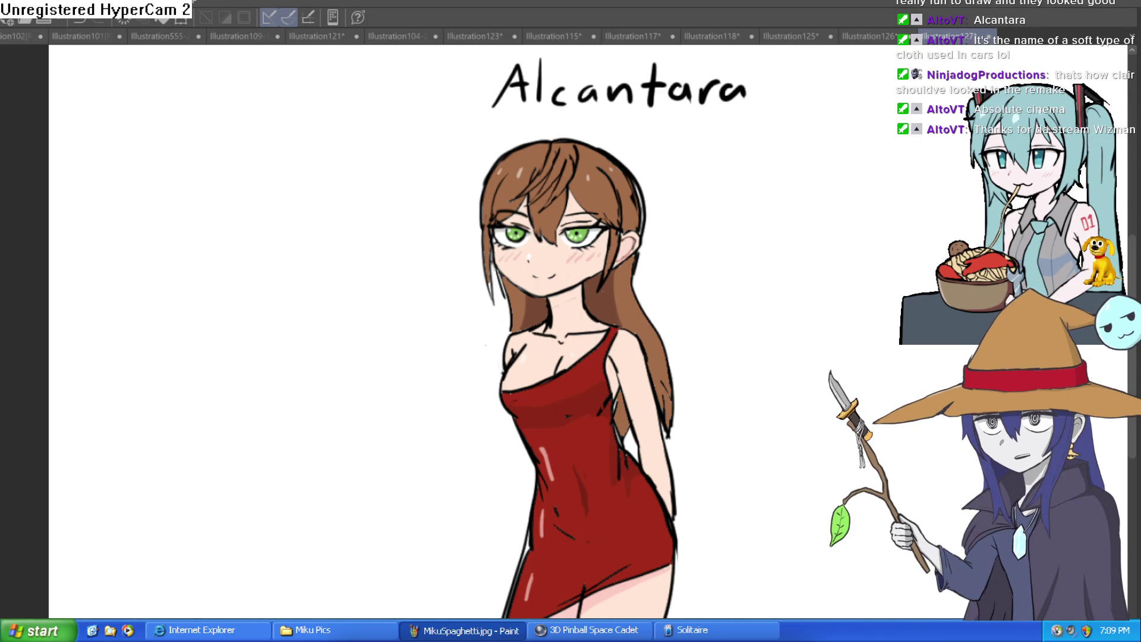
key(ctrl+plus)
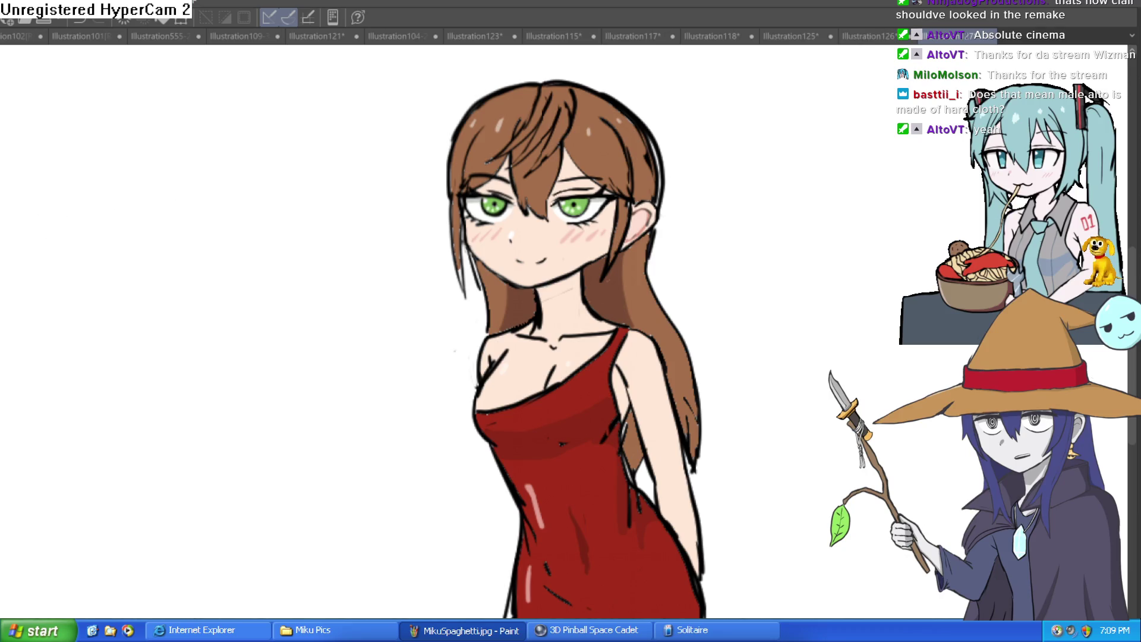
mouse_move(178, 294)
mouse_down()
mouse_move(178, 186)
mouse_move(250, 250)
mouse_up()
- Replace a stray arch with a round face outline to the left of Alcantara
key(ctrl+z)
mouse_move(249, 146)
mouse_down()
mouse_move(151, 193)
mouse_move(290, 151)
mouse_move(280, 189)
mouse_move(407, 209)
mouse_move(466, 251)
mouse_move(395, 265)
mouse_up()
key(ctrl+minus)
- Zoom out to the whole drawing and switch to the Illustration126 masked-character sheet
key(ctrl+minus)
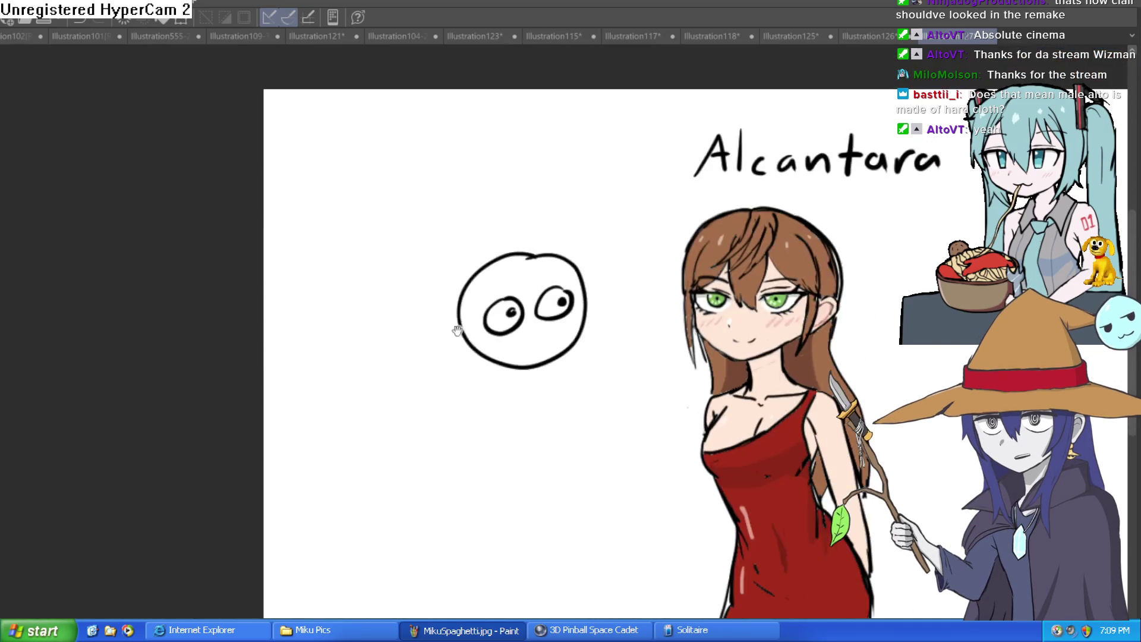
key(ctrl+plus)
key(ctrl+minus)
key(ctrl+minus)
key(ctrl+minus)
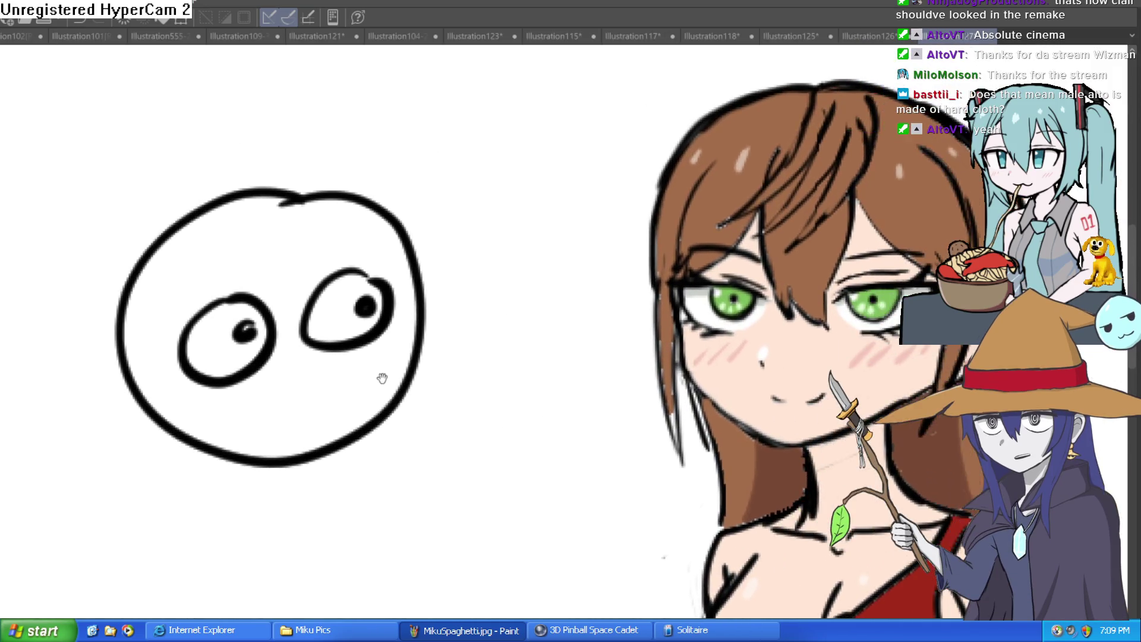
key(ctrl+plus)
key(ctrl+minus)
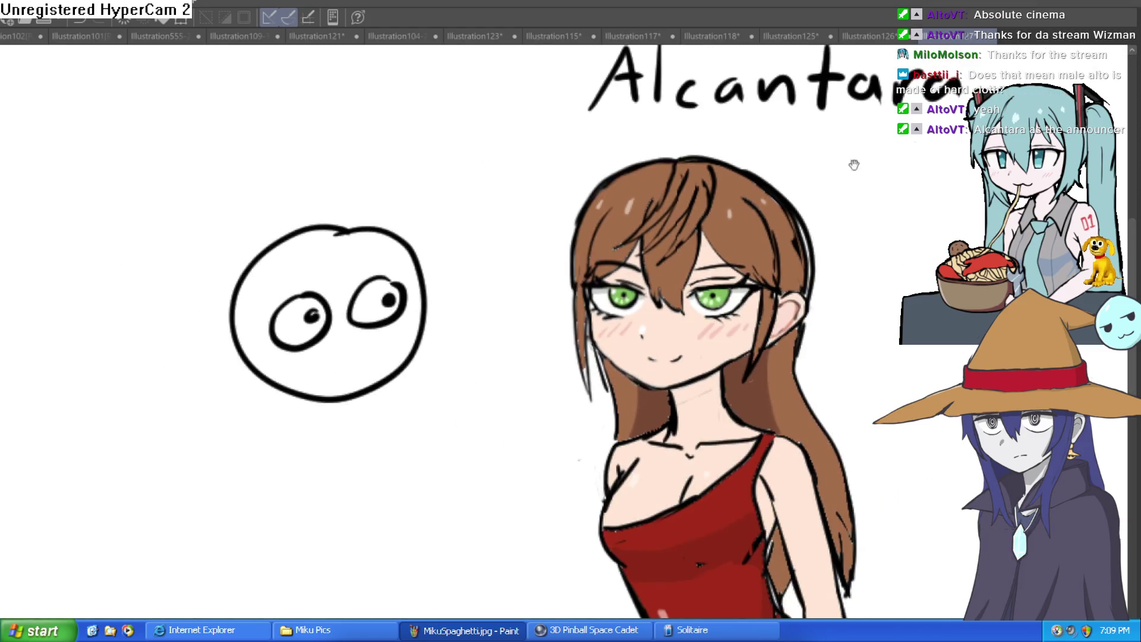
key(ctrl+minus)
click(868, 36)
scroll(766, 183, down, 2)
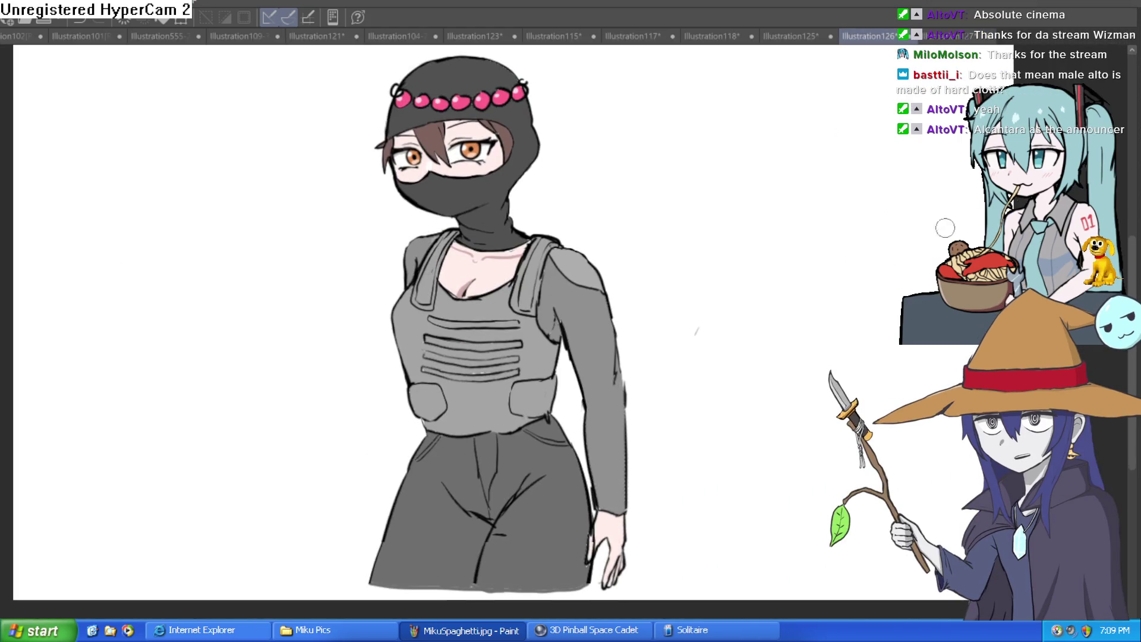
drag(696, 331, 694, 345)
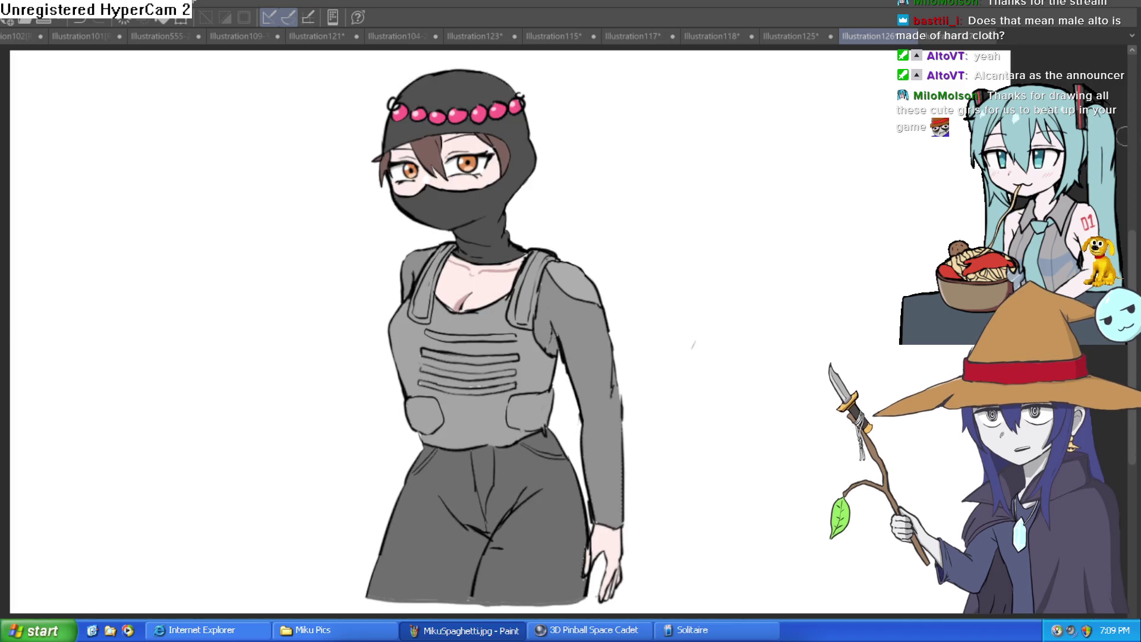
click(467, 149)
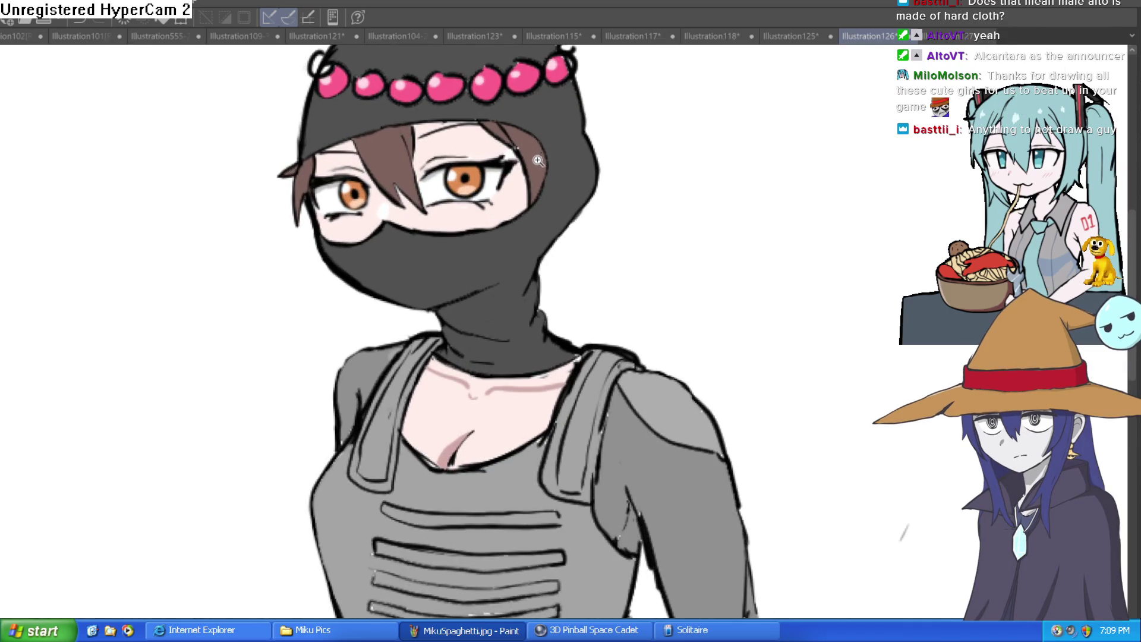
click(539, 160)
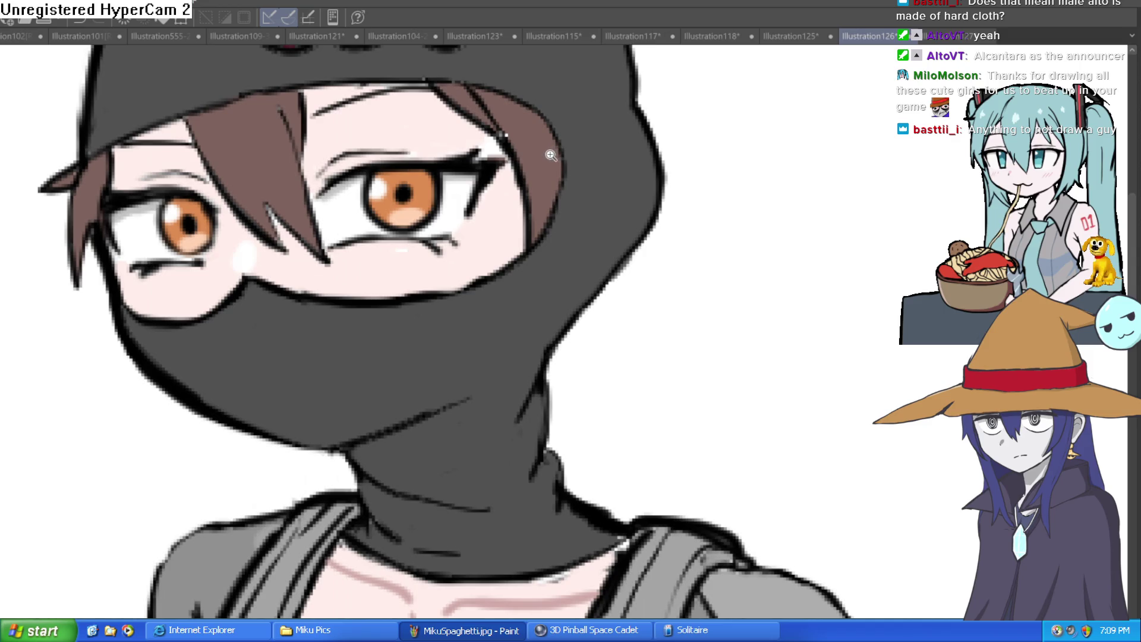
alt+click(544, 160)
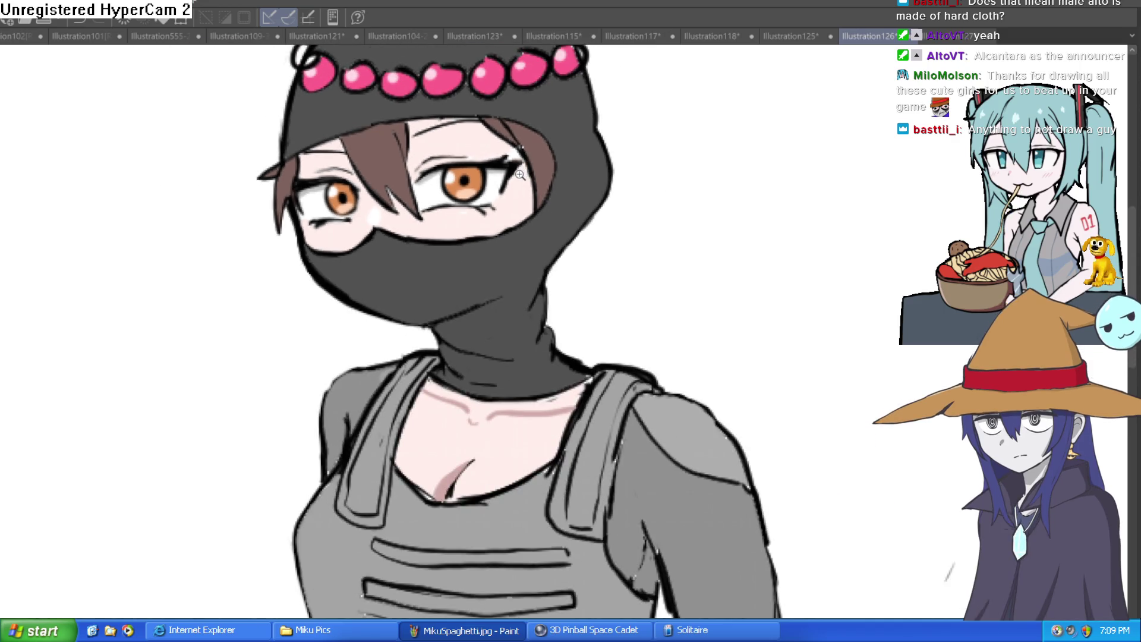
alt+click(521, 174)
drag(587, 245, 588, 258)
key(h)
key(h)
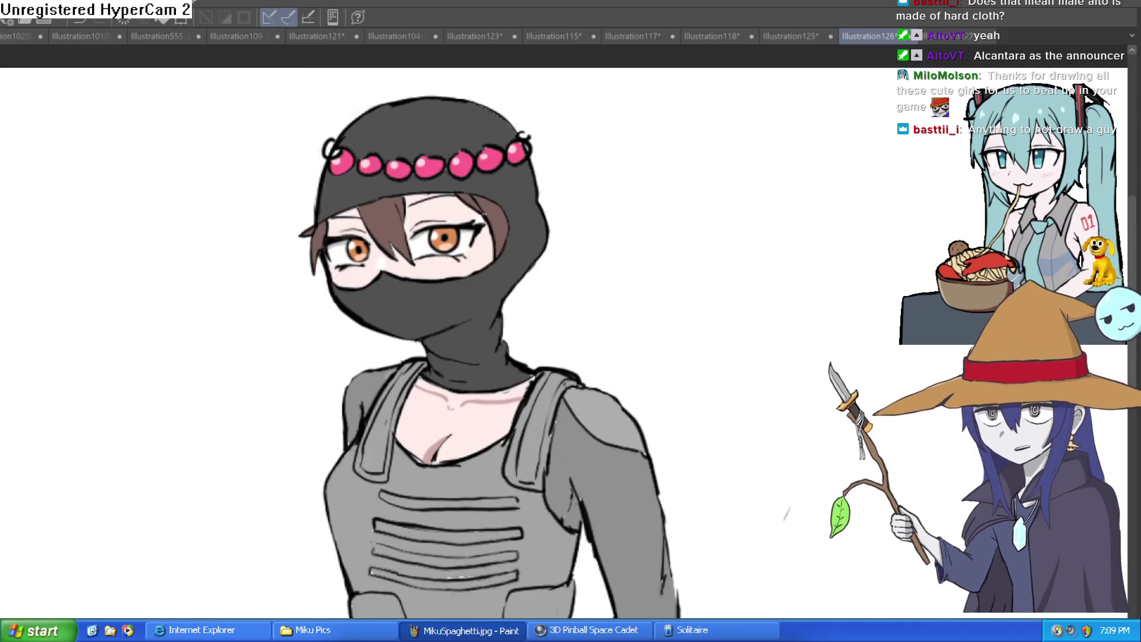
scroll(311, 512, down, 5)
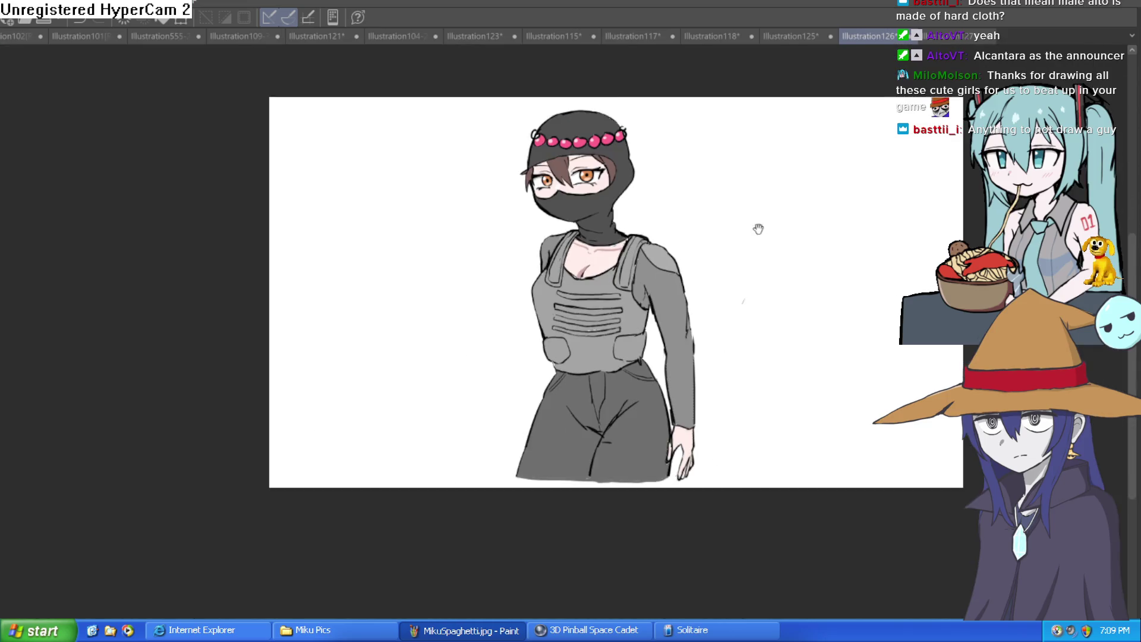
drag(758, 229, 750, 318)
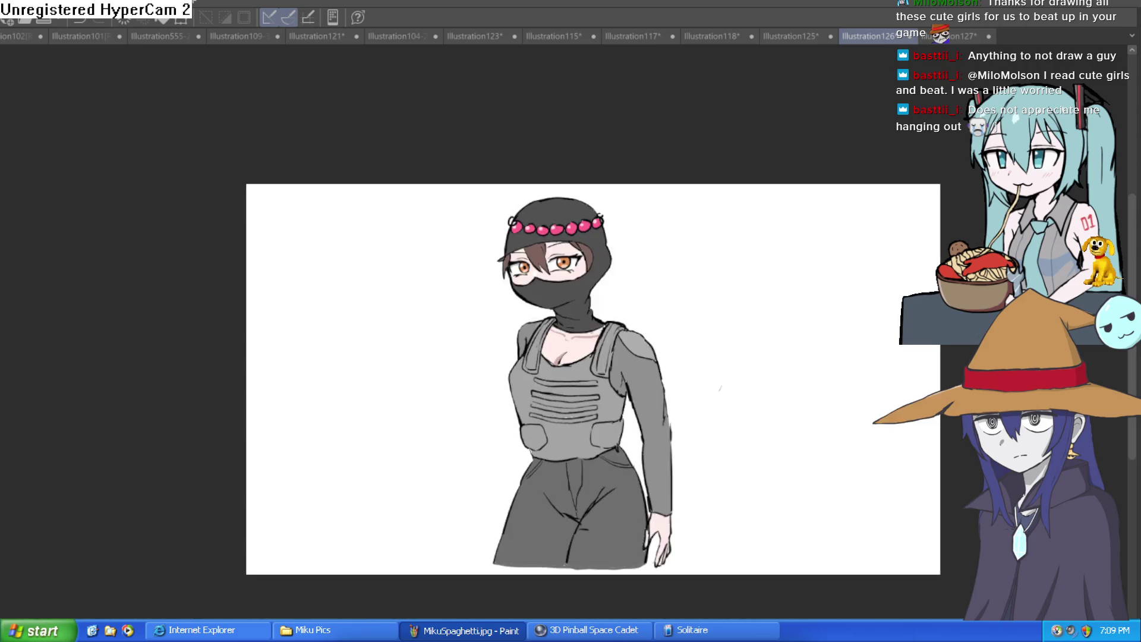
click(720, 340)
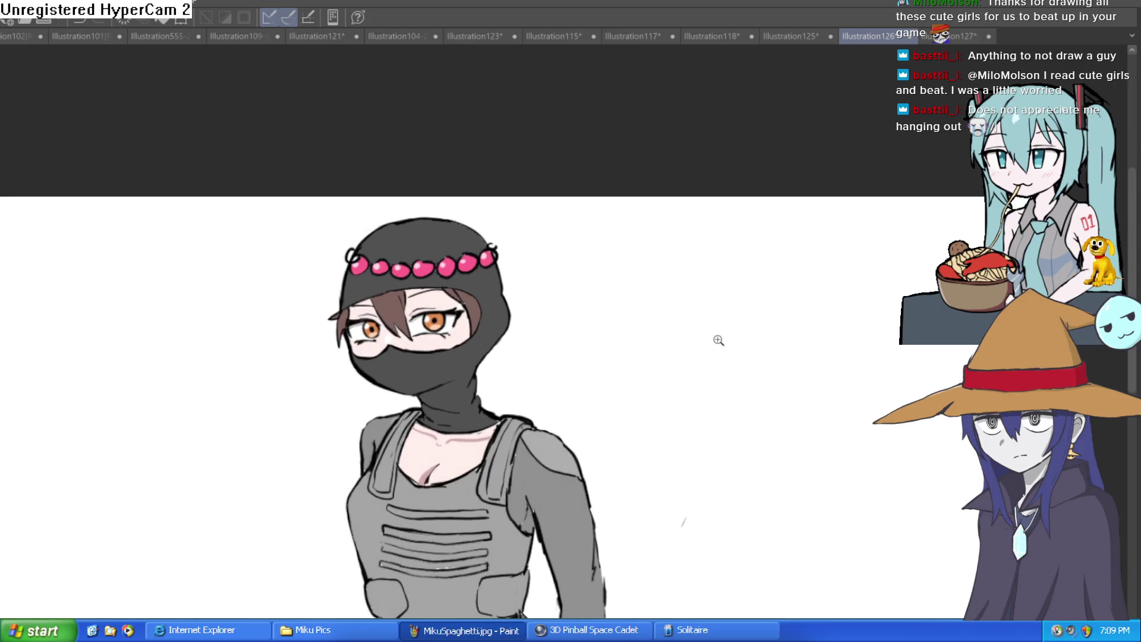
- Handwrite the name 'KuKi' at the top of the masked character's sheet
drag(720, 340, 743, 262)
drag(744, 161, 756, 48)
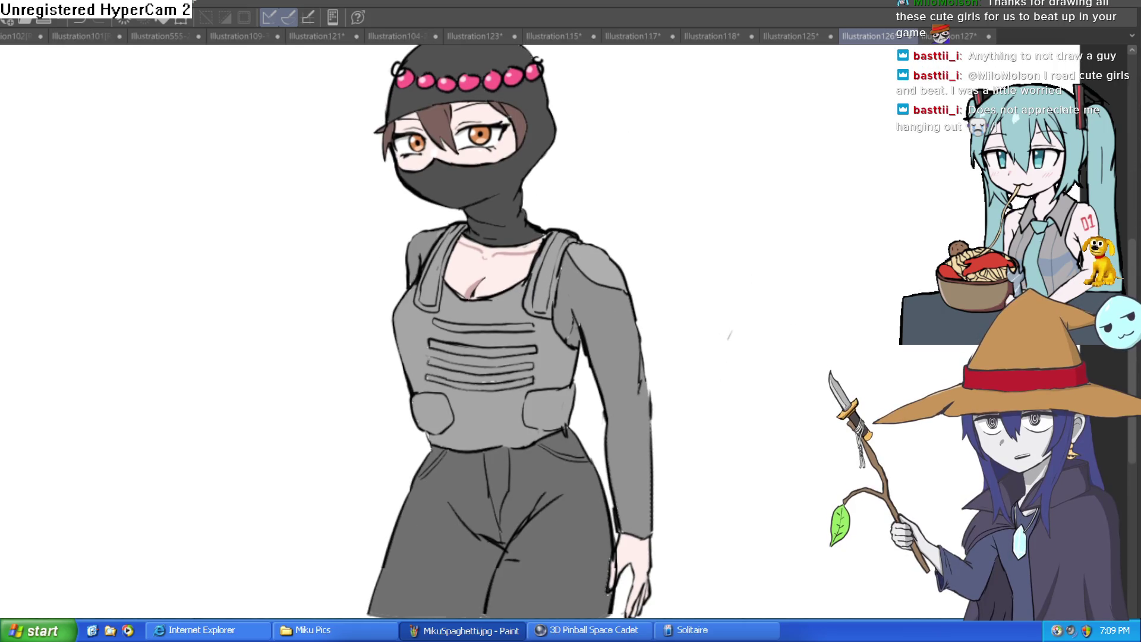
drag(270, 58, 303, 191)
drag(171, 204, 174, 266)
mouse_move(200, 205)
mouse_down()
mouse_move(177, 235)
mouse_move(206, 261)
mouse_up()
mouse_move(212, 235)
mouse_down()
mouse_move(218, 253)
mouse_move(239, 254)
mouse_up()
drag(260, 197, 257, 252)
drag(280, 196, 296, 253)
click(304, 198)
- Zoom out and switch to the Illustration125 witch sketch with the blob figure
key(ctrl+minus)
key(ctrl+minus)
click(800, 36)
click(799, 36)
drag(730, 292, 726, 329)
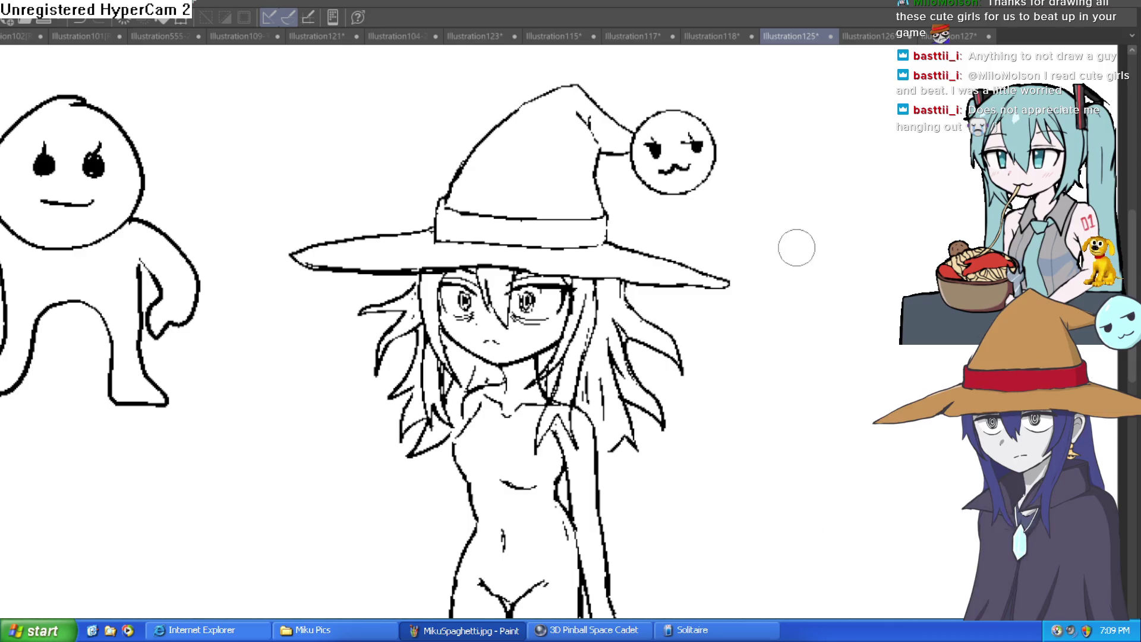
- Look over the witch's face and hat, then open the Illustration118 stitched-creature drawing
scroll(527, 288, up, 3)
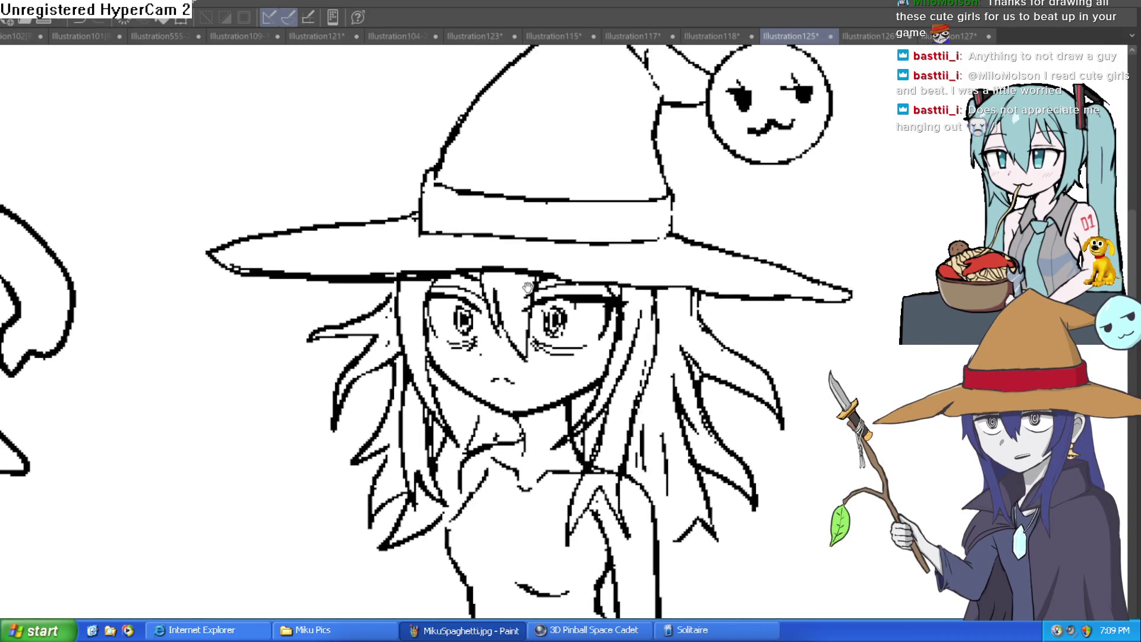
drag(527, 288, 533, 338)
scroll(531, 329, down, 1)
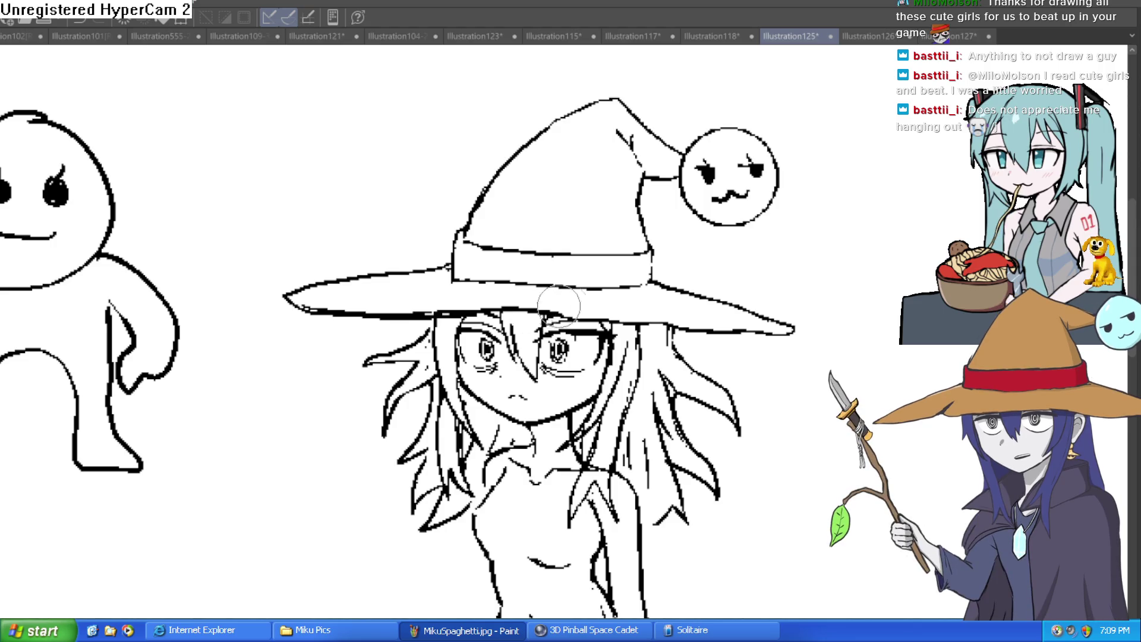
scroll(609, 310, down, 3)
scroll(609, 310, up, 2)
scroll(616, 300, down, 1)
scroll(615, 300, down, 1)
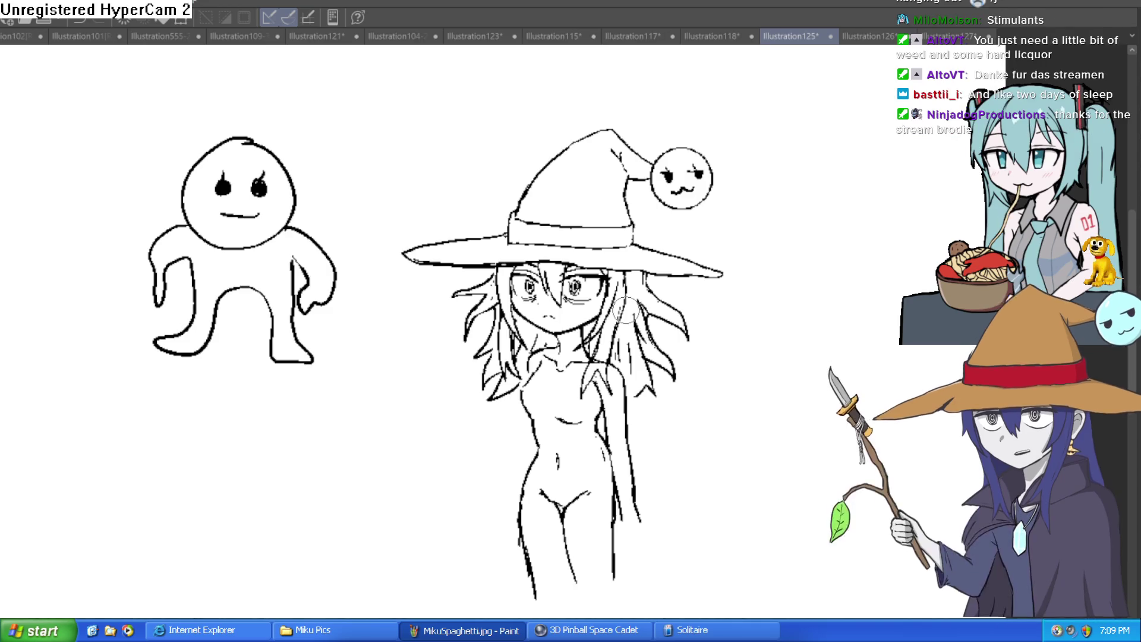
click(715, 26)
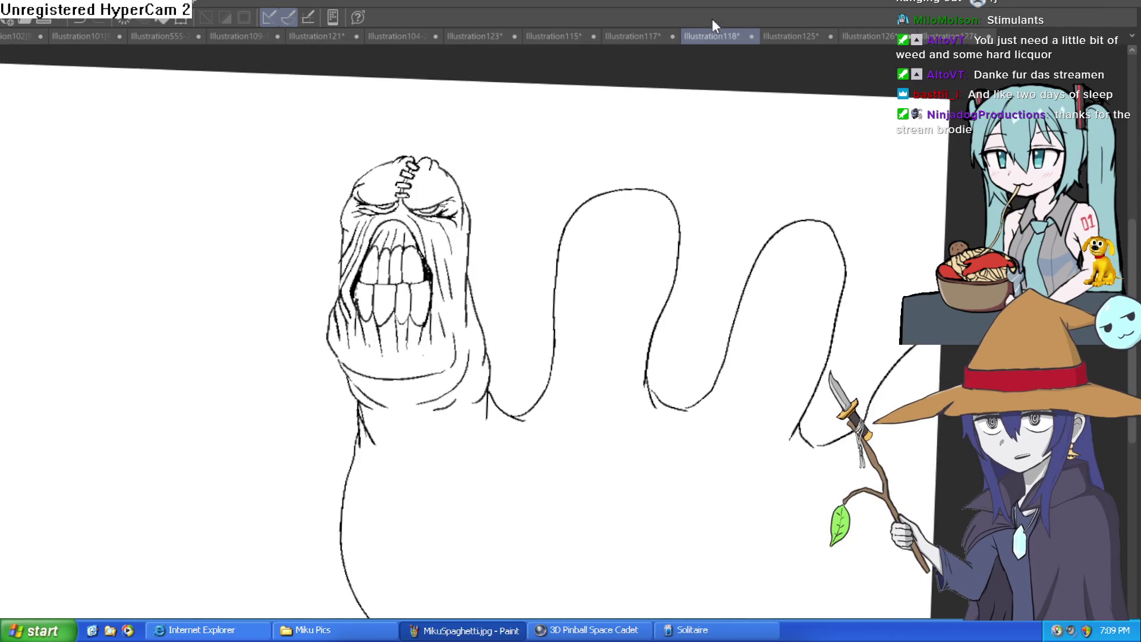
- Flip through the Illustration117, Illustration115, Illustration123, Hyra, Illustration121 and Misty drawings
click(639, 35)
click(544, 37)
click(473, 35)
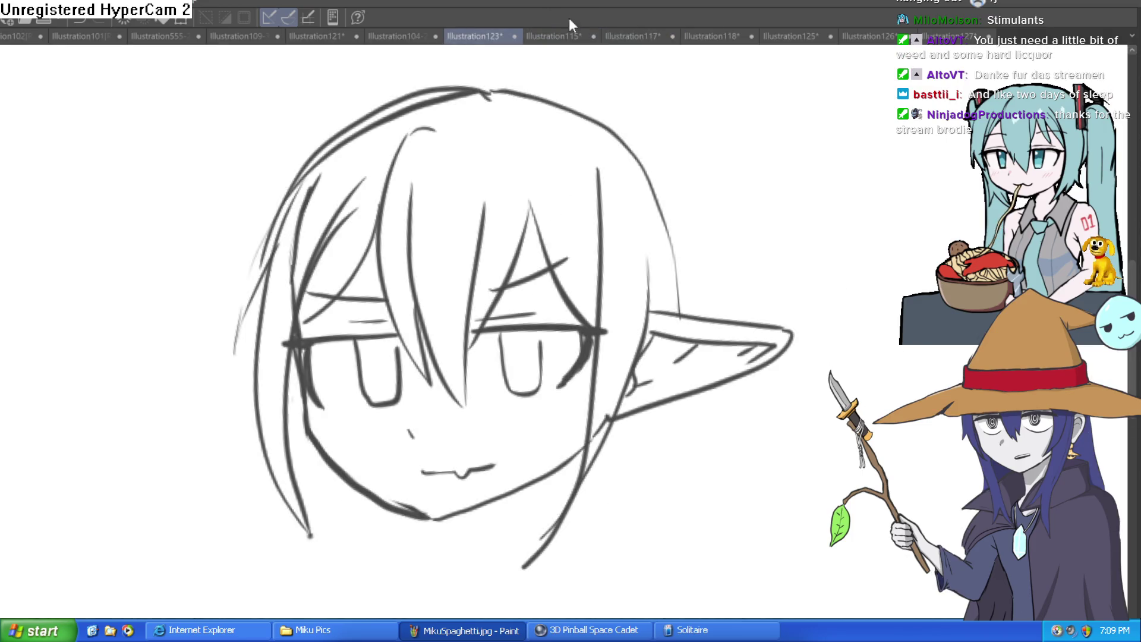
click(400, 31)
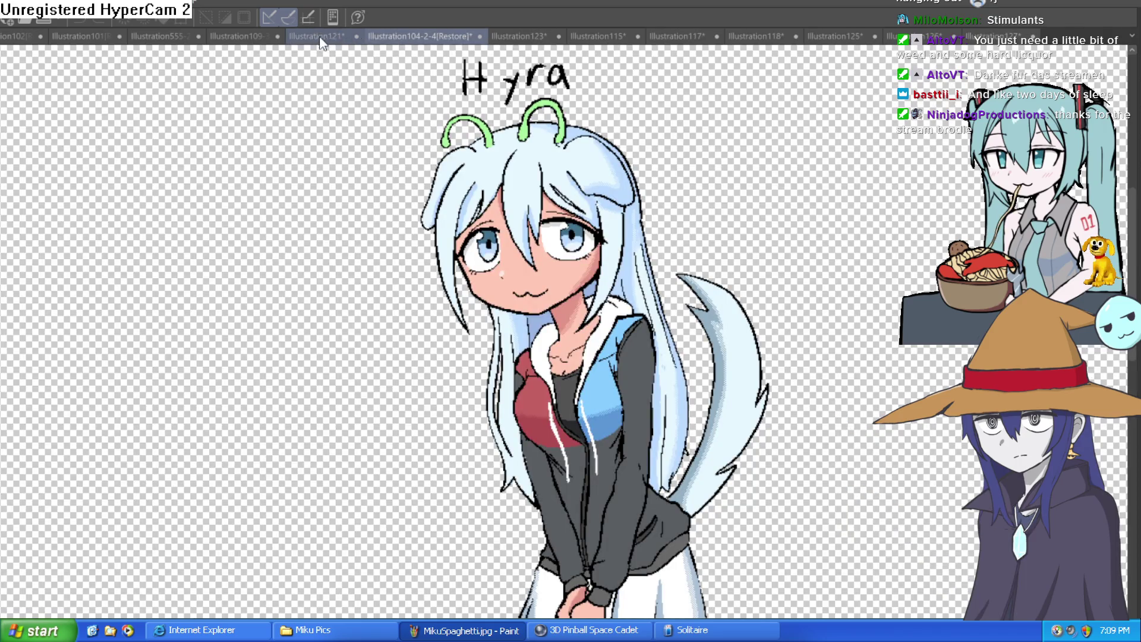
click(316, 36)
click(246, 34)
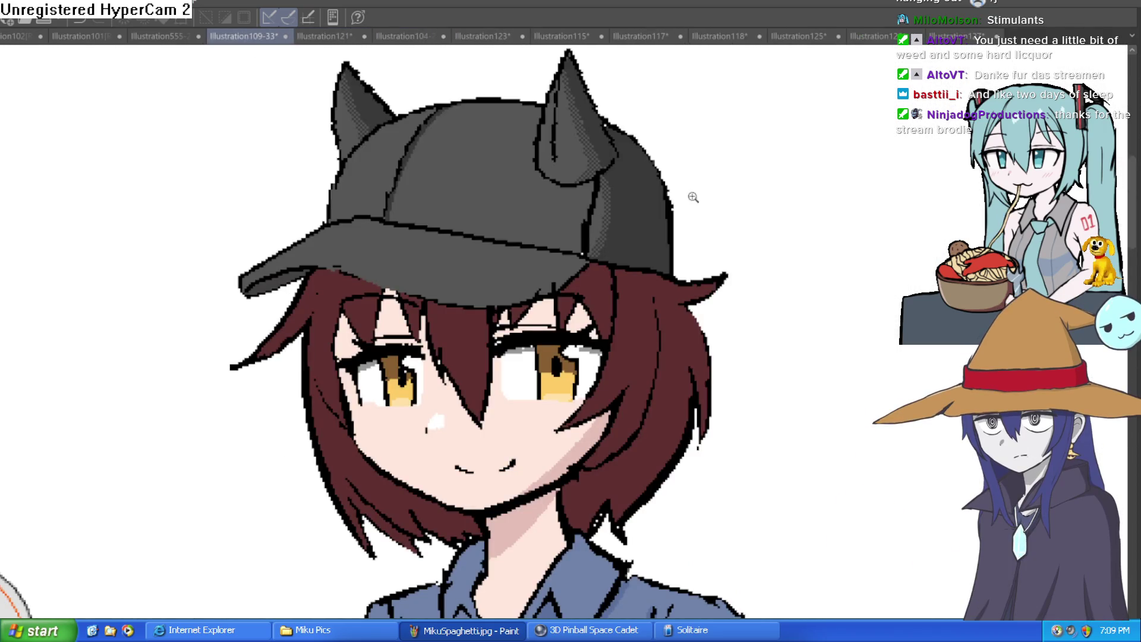
- Zoom and pan around the Misty character sheet to inspect the figure
scroll(663, 229, down, 2)
scroll(690, 232, up, 1)
scroll(690, 231, down, 2)
scroll(637, 308, up, 1)
scroll(634, 298, down, 1)
scroll(632, 313, up, 1)
scroll(619, 284, down, 1)
drag(619, 284, 622, 255)
scroll(612, 266, down, 1)
scroll(611, 274, up, 2)
scroll(611, 274, up, 3)
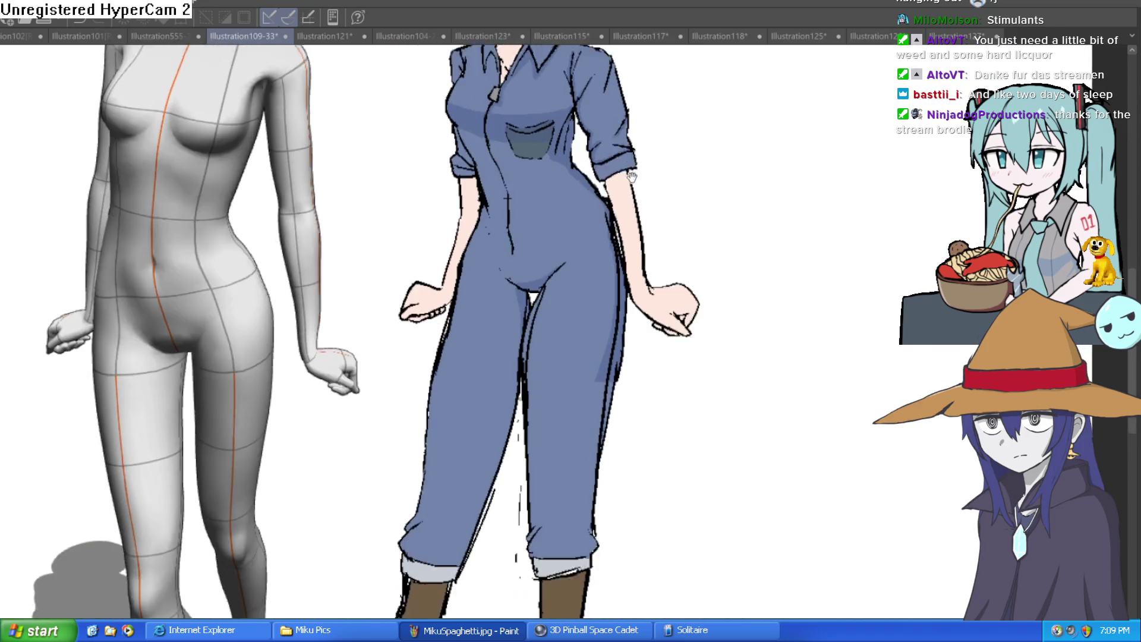
scroll(622, 229, down, 1)
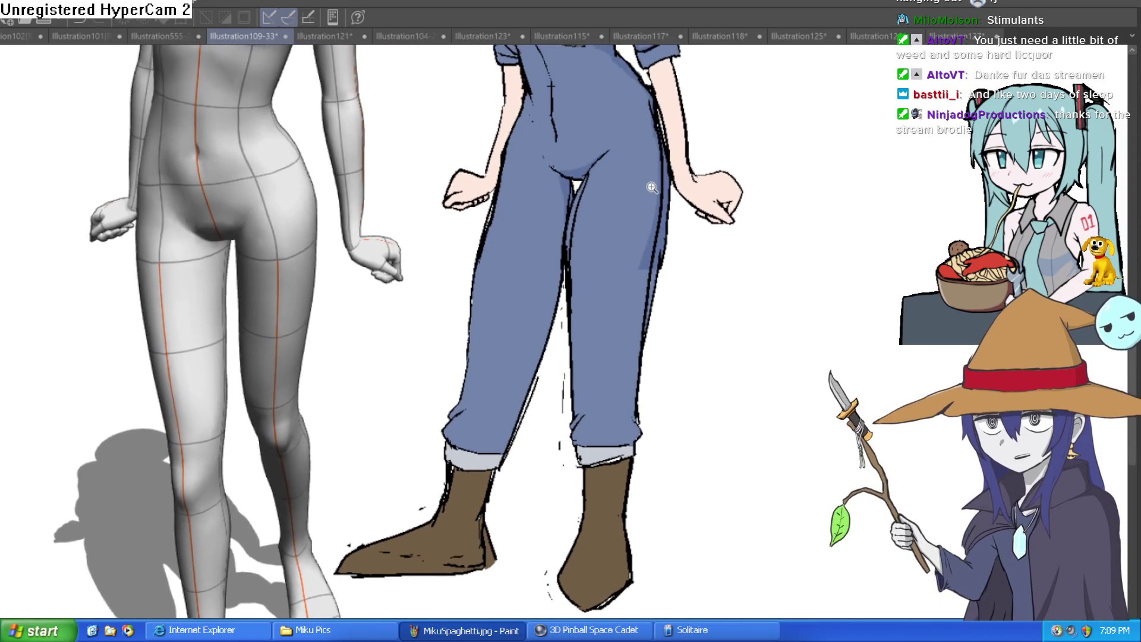
scroll(628, 262, down, 1)
scroll(630, 272, down, 1)
scroll(614, 294, up, 2)
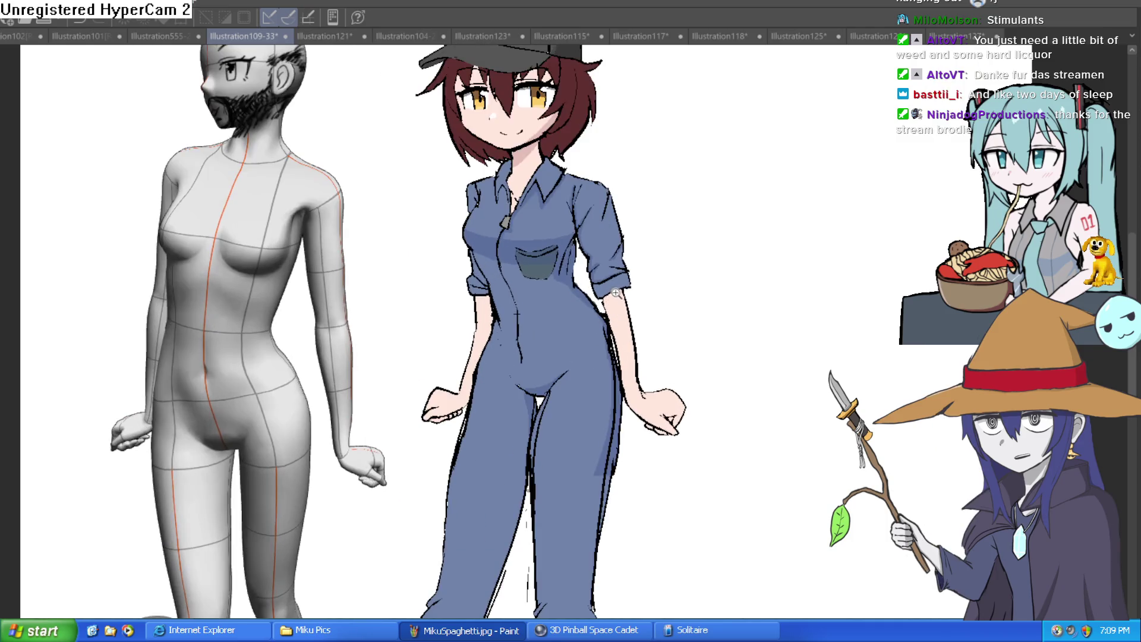
scroll(619, 290, down, 3)
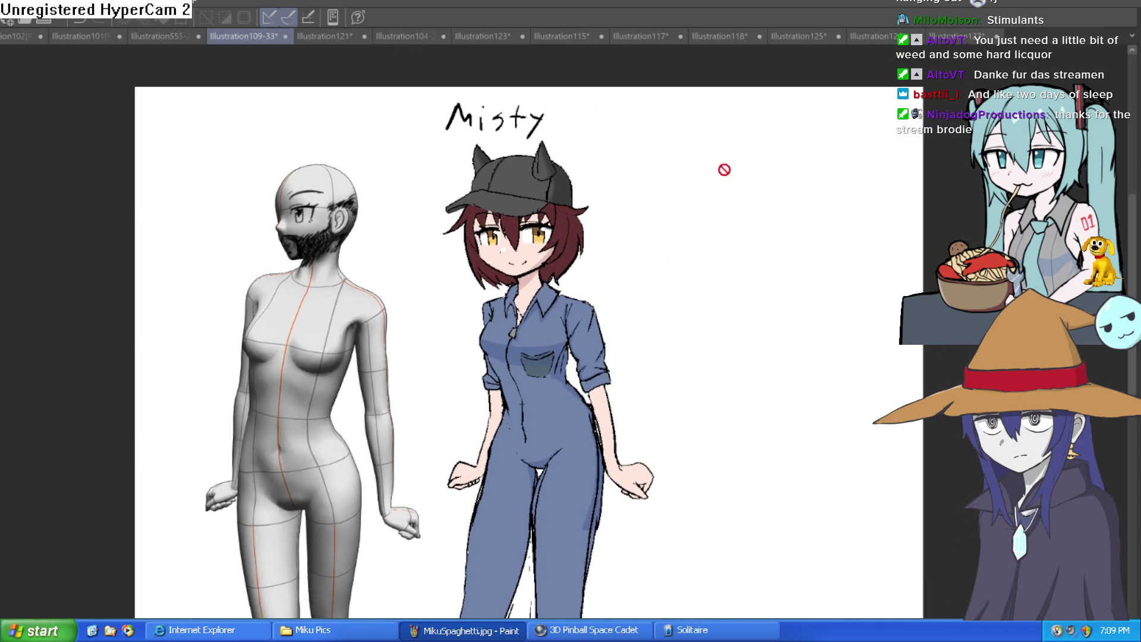
- Check the Alcantara drawing in a mirrored canvas view, then bring up the KuKi sheet
click(950, 37)
scroll(773, 197, down, 2)
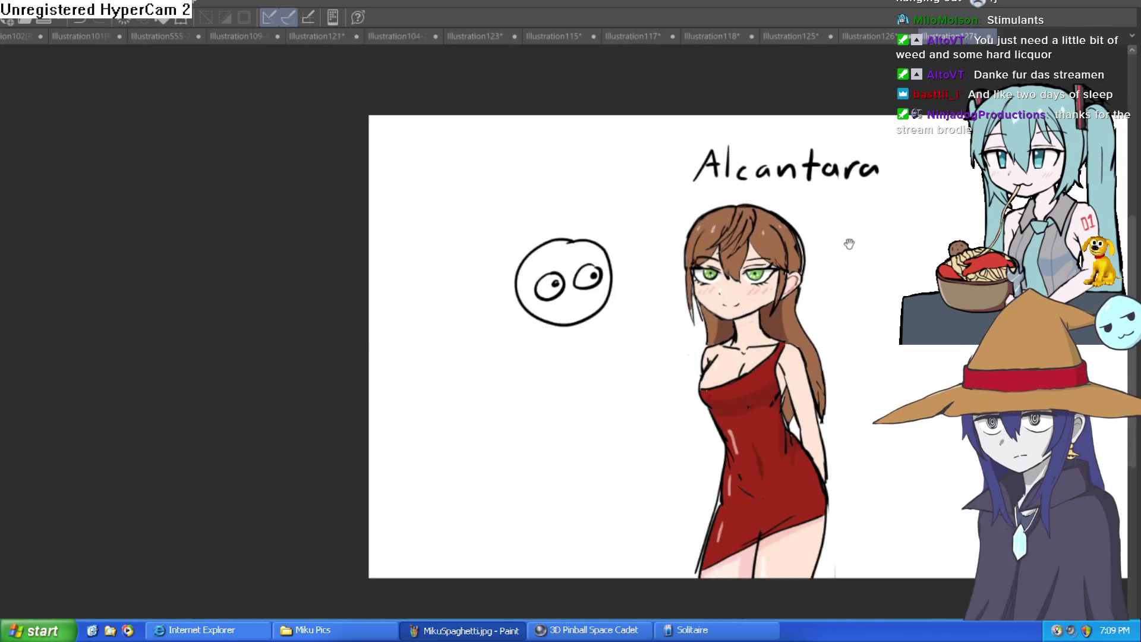
scroll(730, 187, up, 1)
scroll(731, 241, up, 2)
scroll(733, 252, down, 1)
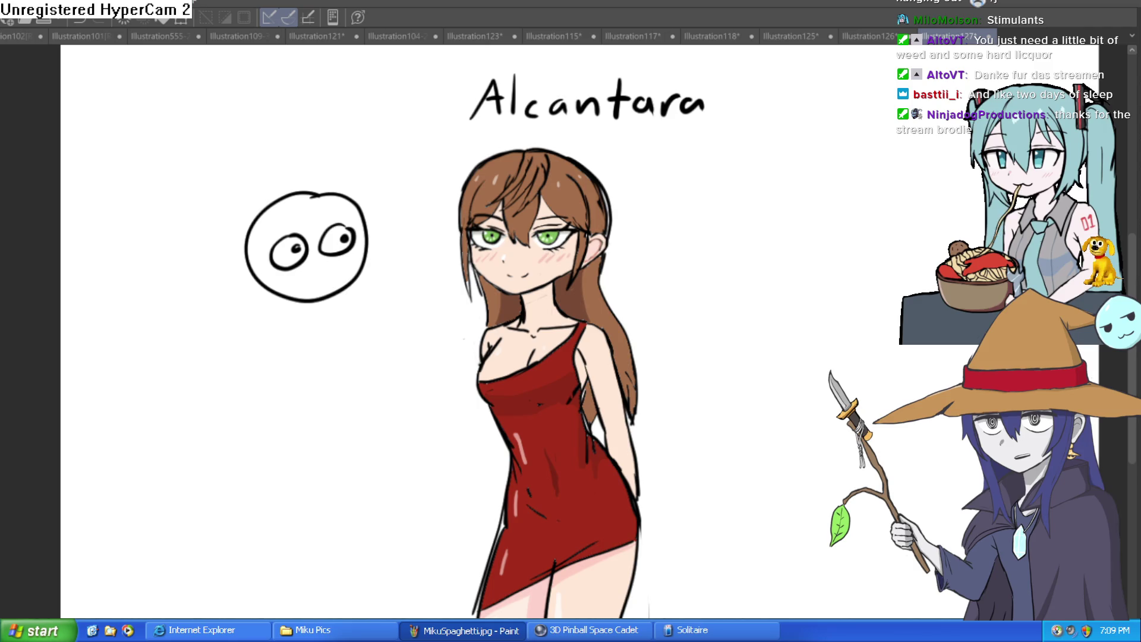
key(h)
key(h)
key(h)
key(h)
key(h)
key(h)
key(h)
key(h)
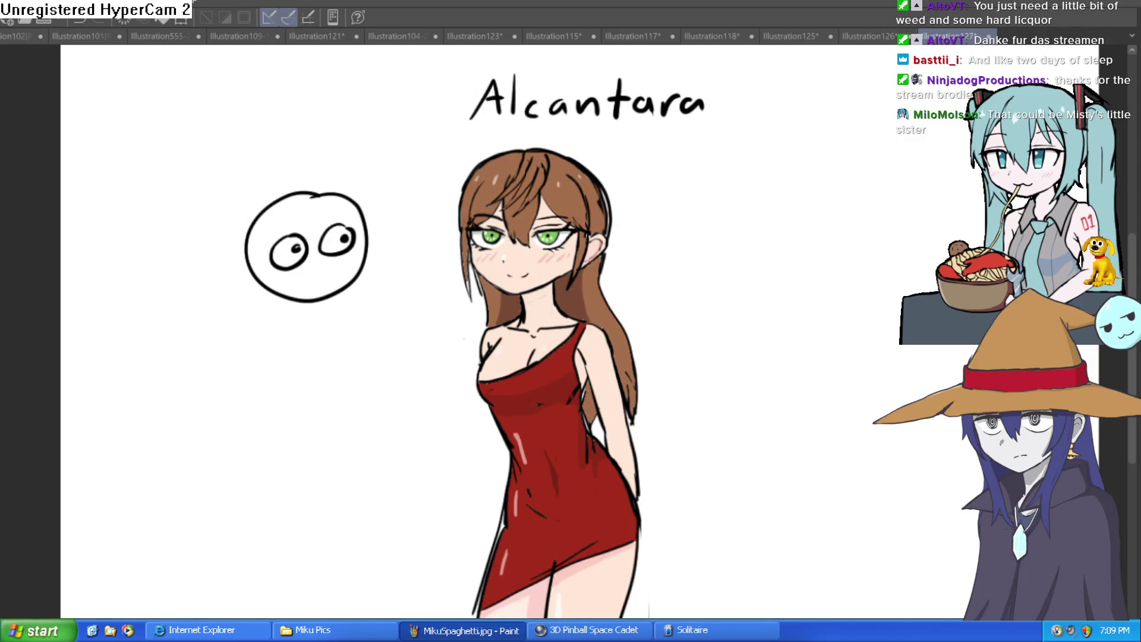
click(878, 33)
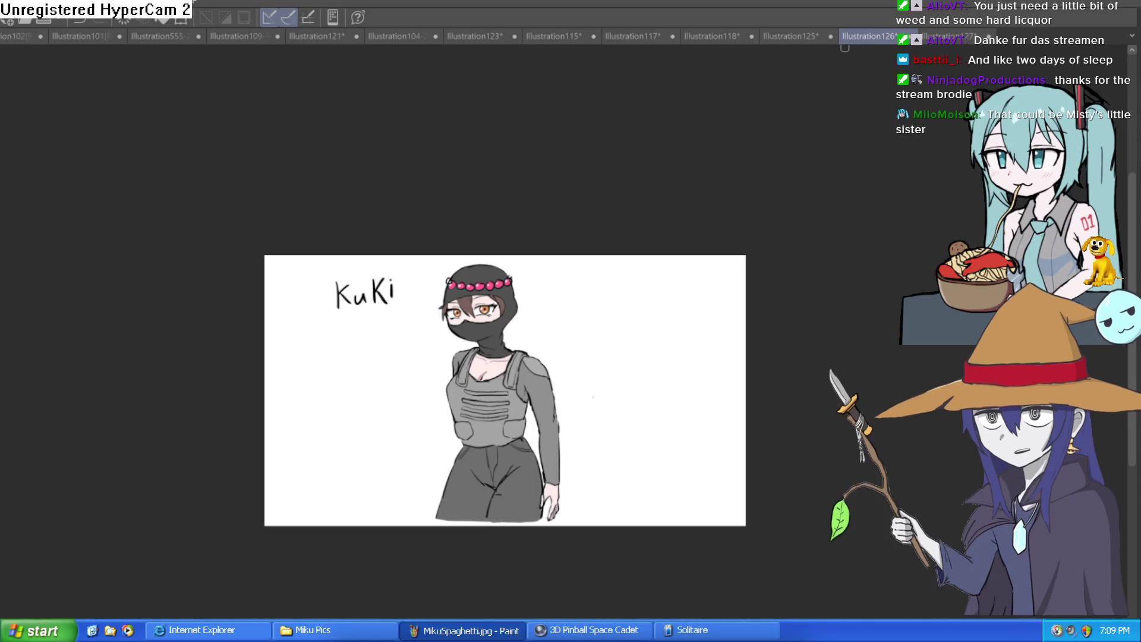
- Return to the witch sketch and zoom in on the space above her hat
scroll(485, 292, up, 4)
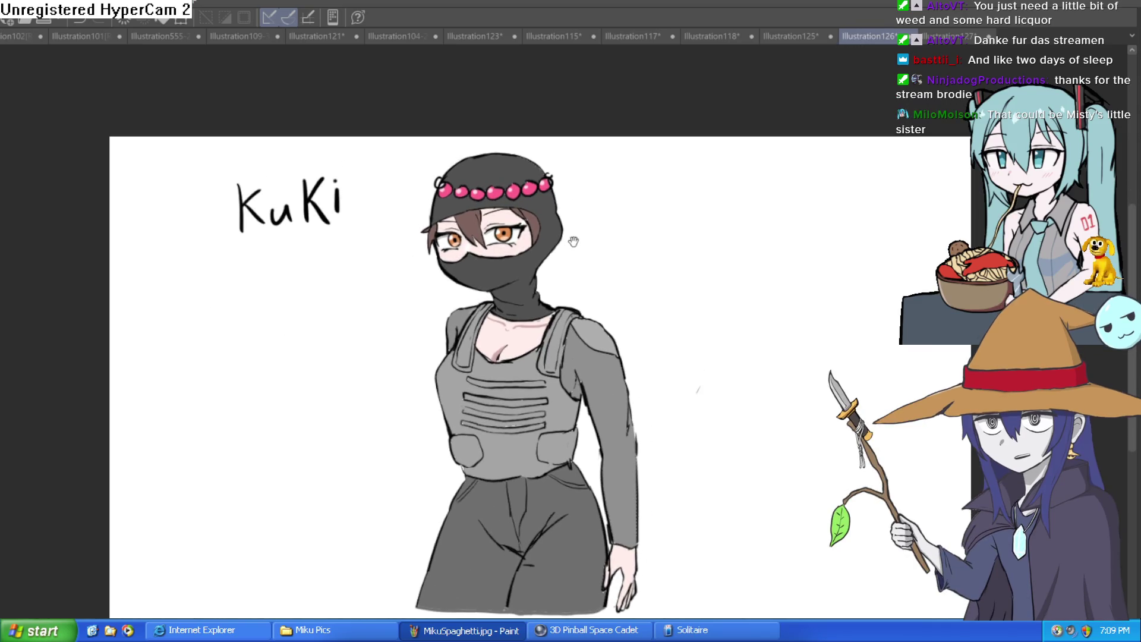
scroll(640, 196, down, 4)
click(793, 37)
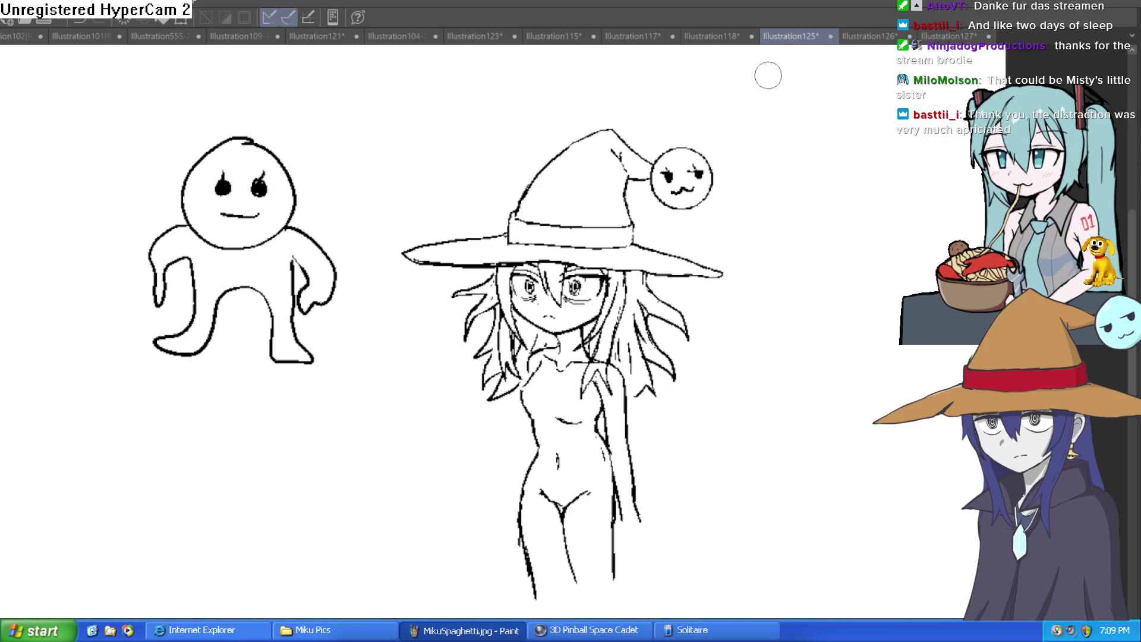
scroll(592, 273, up, 3)
scroll(595, 276, down, 3)
scroll(624, 290, up, 3)
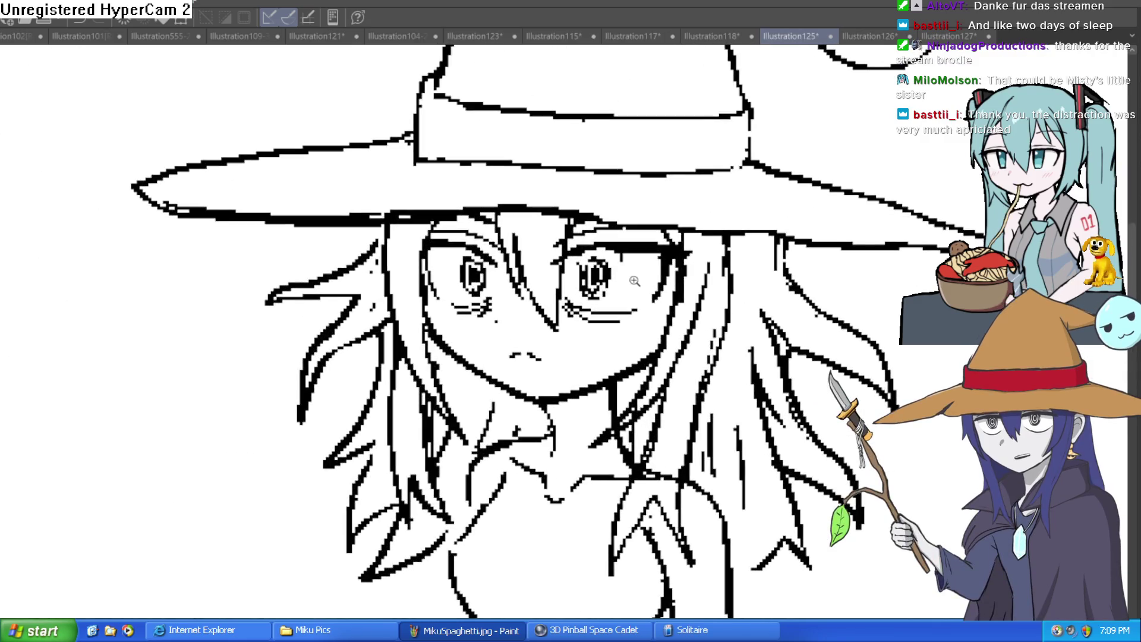
scroll(623, 294, down, 3)
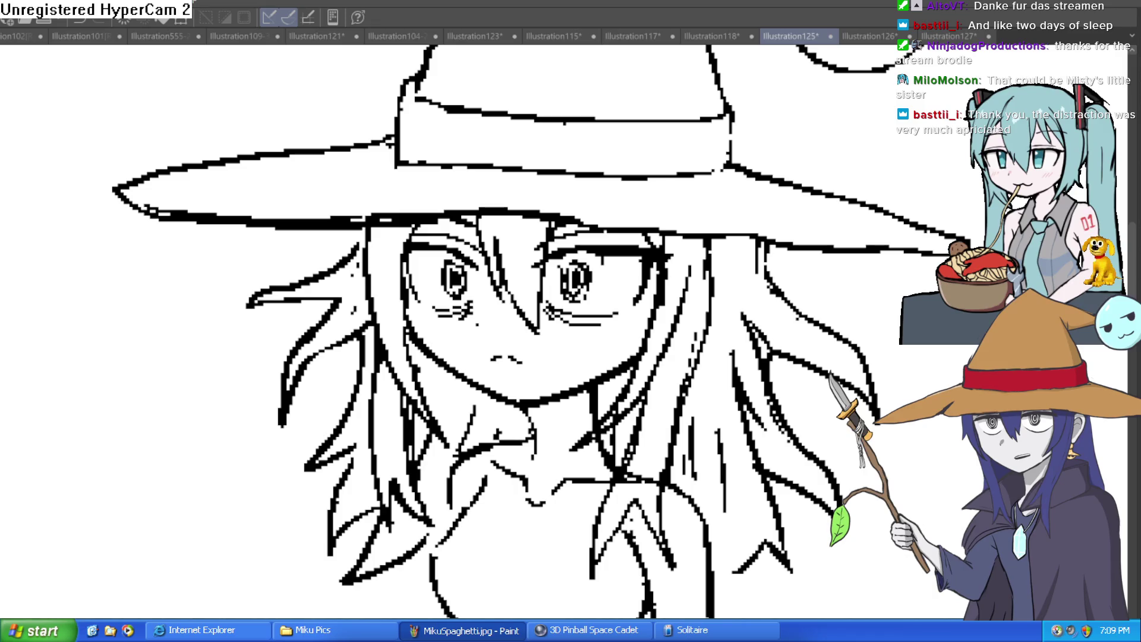
scroll(435, 107, up, 3)
drag(435, 107, 347, 434)
- Hand-letter the name 'Fiz' above the witch's hat with the brush
mouse_move(428, 184)
mouse_down()
mouse_move(429, 95)
mouse_move(500, 92)
mouse_up()
mouse_move(430, 134)
mouse_down()
mouse_move(496, 131)
mouse_move(538, 147)
mouse_up()
click(546, 85)
drag(575, 99, 701, 115)
mouse_move(591, 101)
mouse_down()
mouse_move(612, 145)
mouse_move(694, 145)
mouse_up()
scroll(694, 146, down, 3)
scroll(700, 263, up, 2)
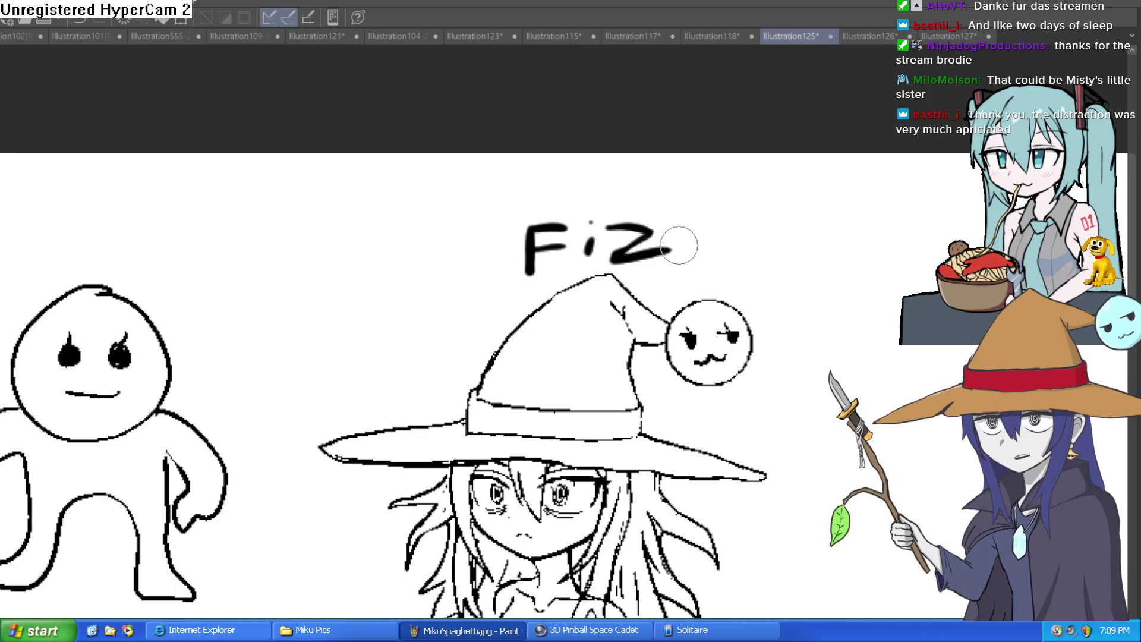
scroll(651, 286, down, 1)
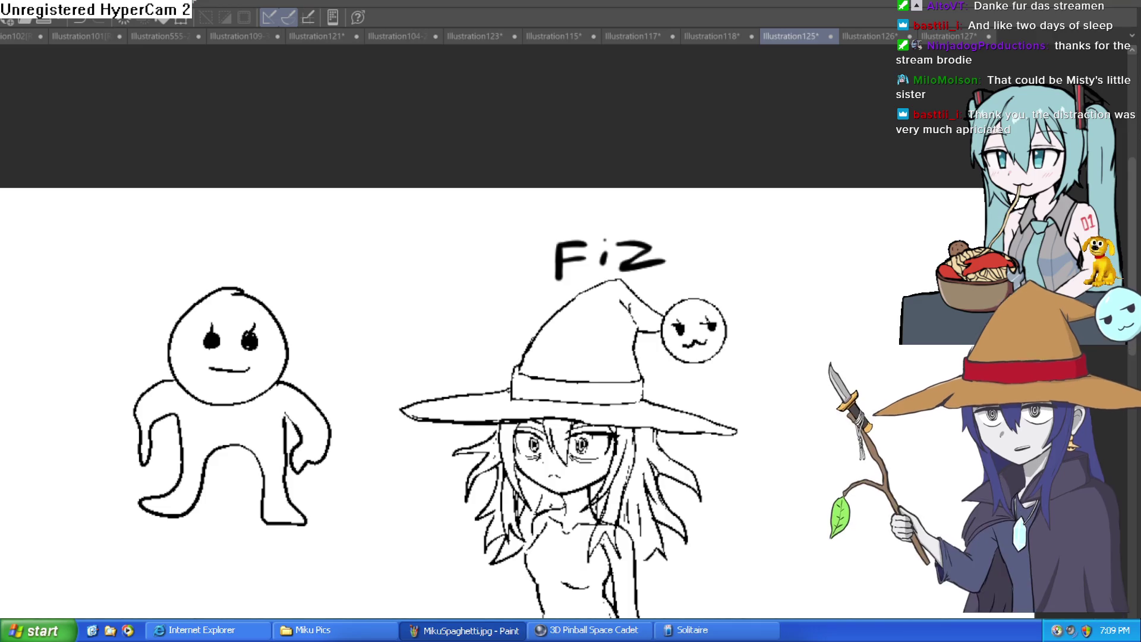
click(950, 36)
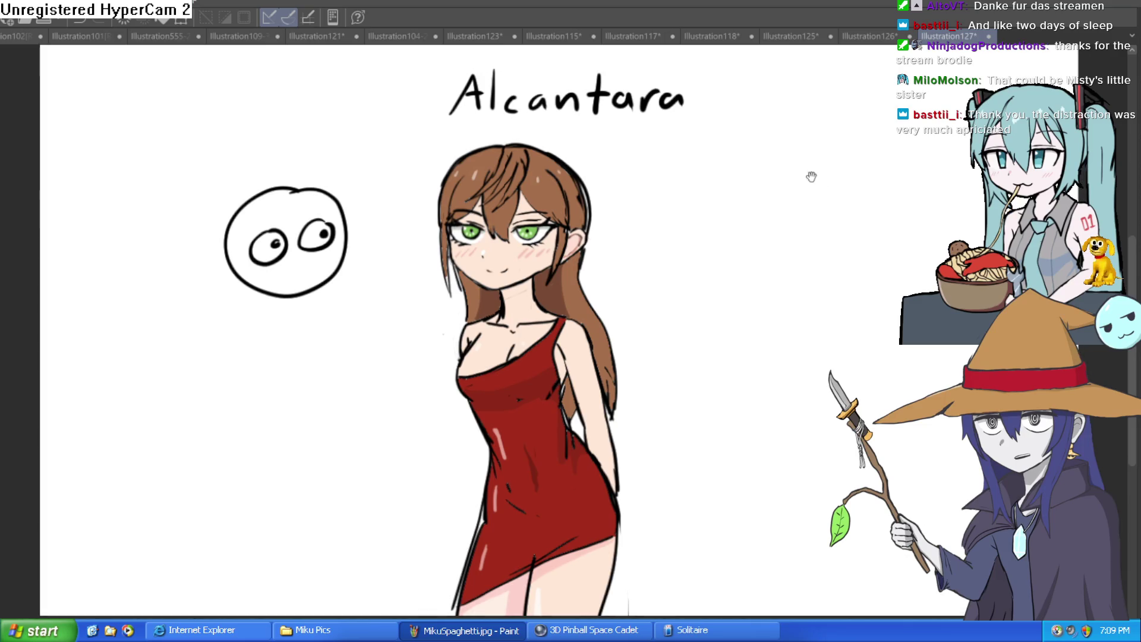
- Glance over the Illustration123, Hyra, Illustration121 and Misty drawings, then settle on Alcantara
click(475, 37)
click(406, 38)
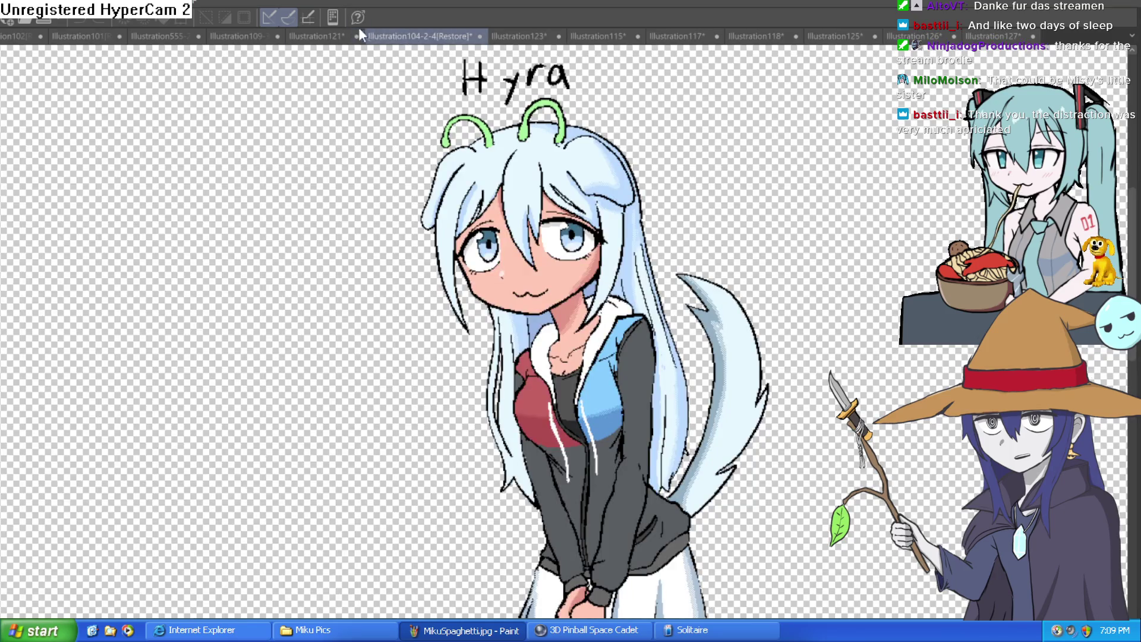
click(315, 37)
click(244, 37)
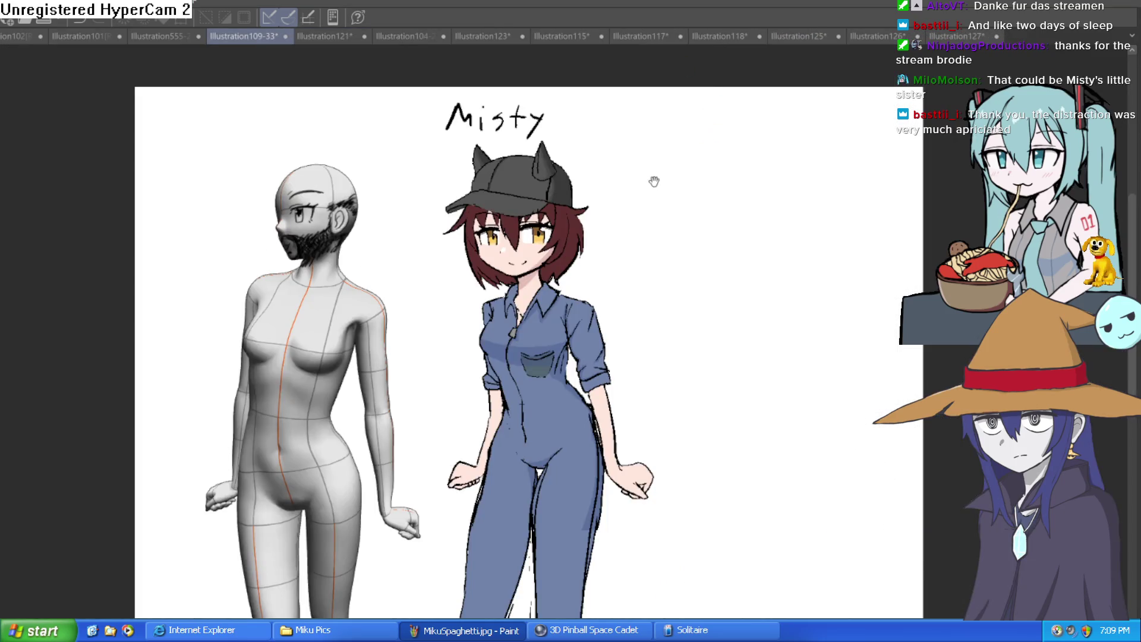
click(871, 37)
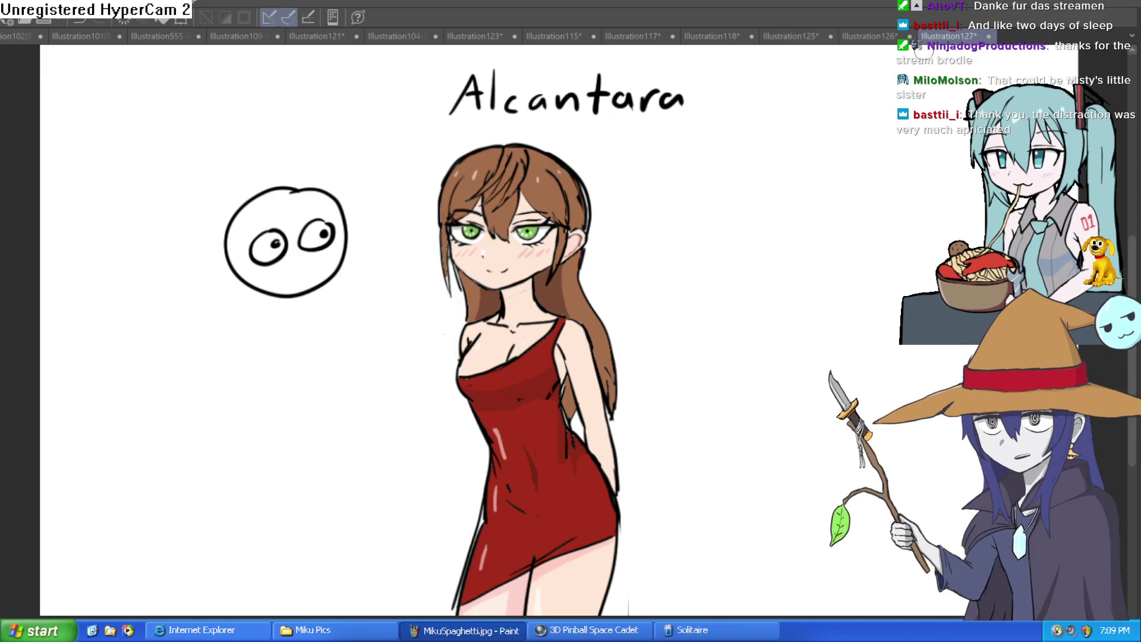
mouse_move(801, 235)
mouse_down()
mouse_move(812, 204)
mouse_move(800, 235)
mouse_move(803, 216)
mouse_up()
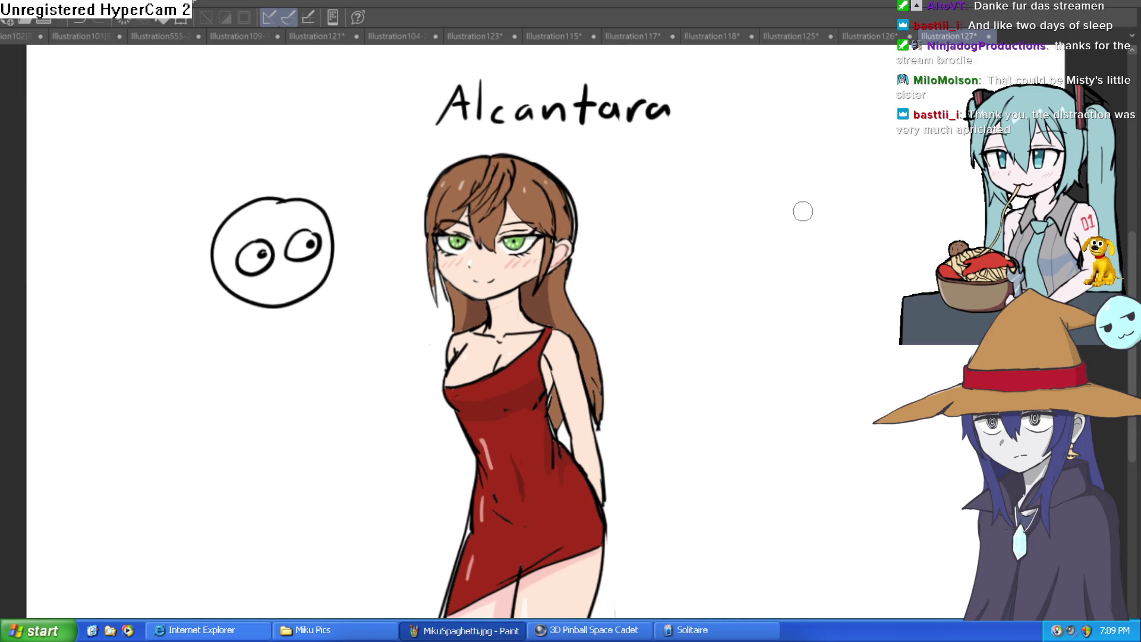